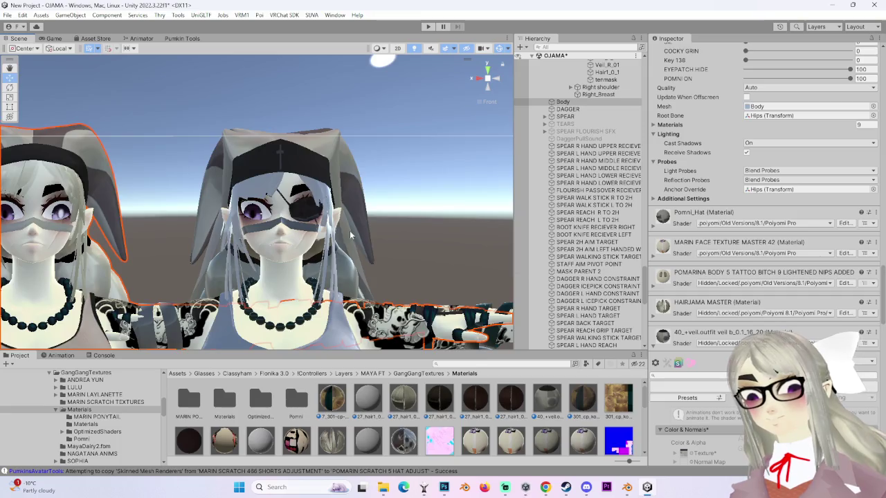
- Apply the HAIRJAMA material to the right avatar's hair
click(870, 303)
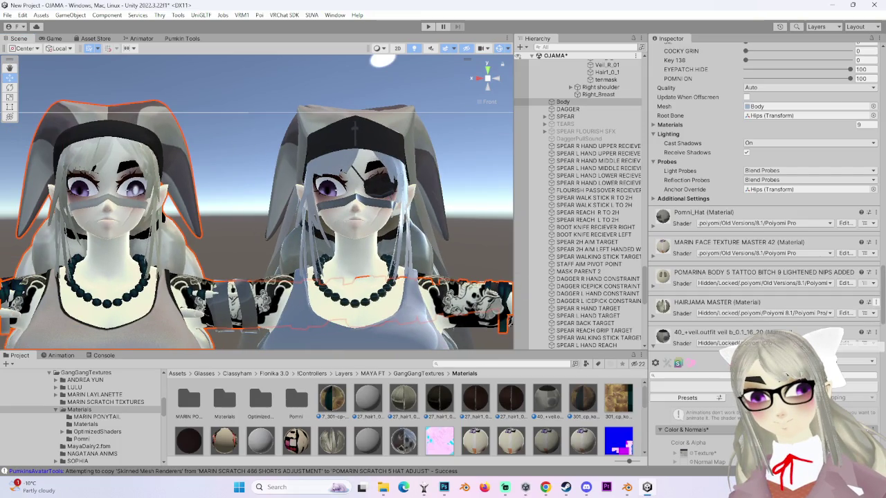
click(717, 303)
drag(331, 416, 333, 160)
scroll(333, 155, up, 1)
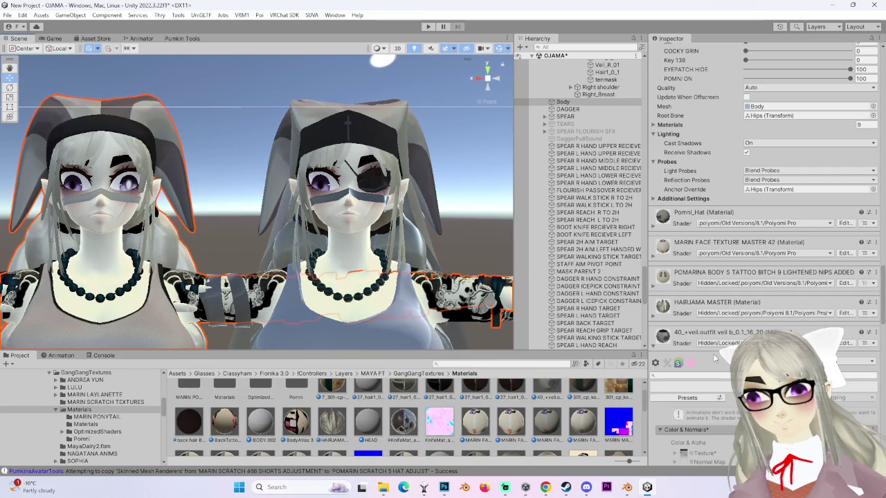
- Browse the material list for T_spear_BC and a MARIN material, centring the avatars in view
drag(645, 351, 645, 465)
click(874, 363)
click(815, 266)
scroll(286, 239, up, 2)
drag(286, 239, 430, 261)
scroll(429, 261, down, 1)
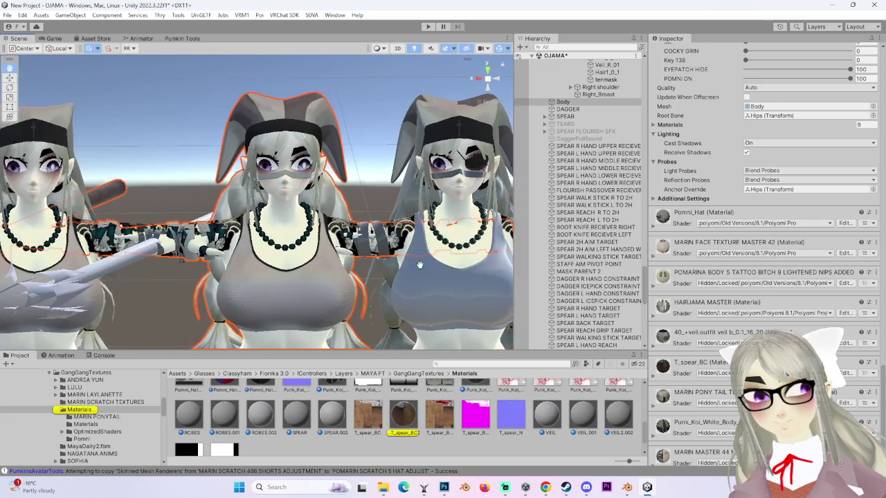
scroll(419, 266, up, 1)
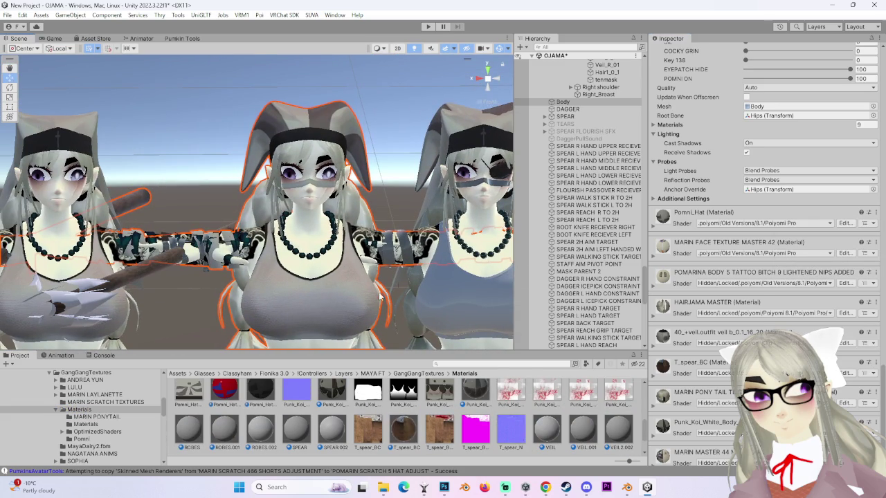
click(874, 393)
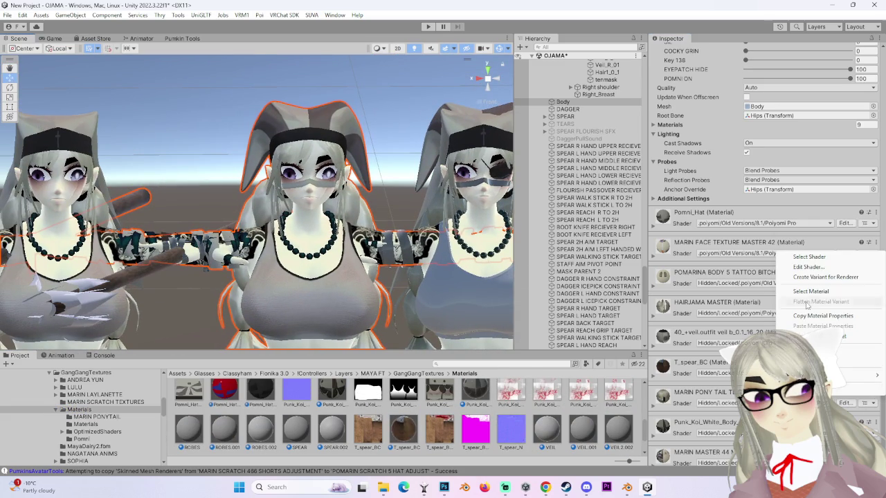
click(806, 291)
scroll(550, 420, up, 1)
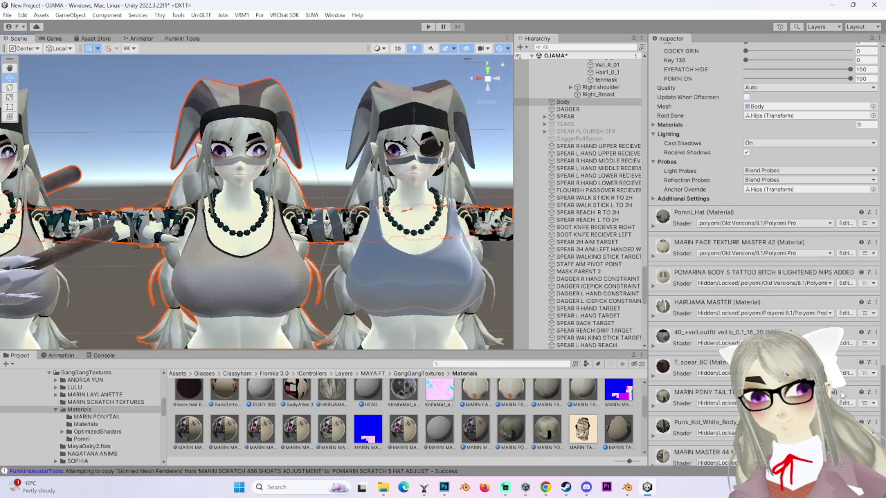
scroll(843, 395, down, 1)
- Apply the Punk_Koi material to the right avatar's top
click(877, 400)
click(803, 296)
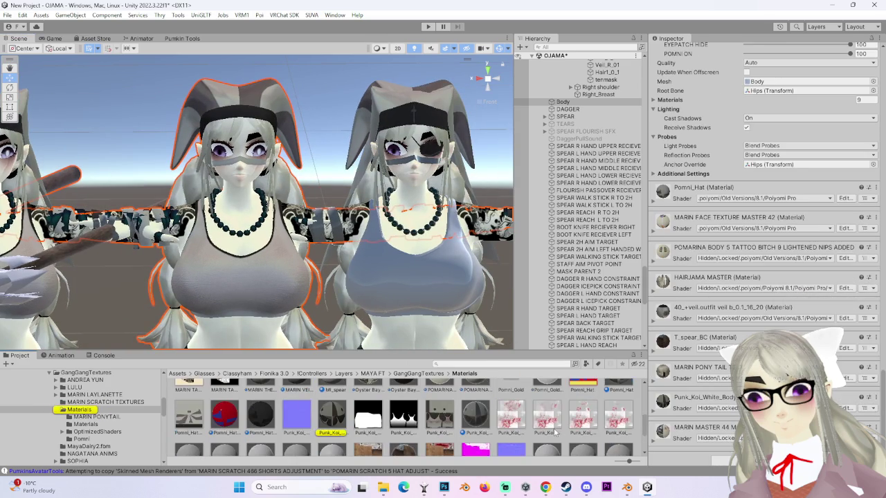
mouse_move(333, 418)
mouse_down()
mouse_move(422, 283)
mouse_move(407, 243)
mouse_move(397, 249)
mouse_up()
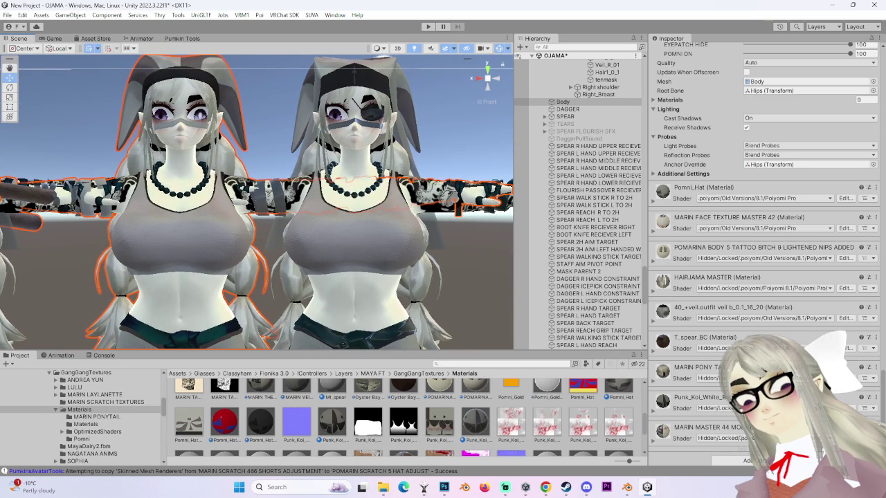
- Locate the MARIN MASTER 44 material and frame the avatars' faces
click(861, 428)
click(859, 336)
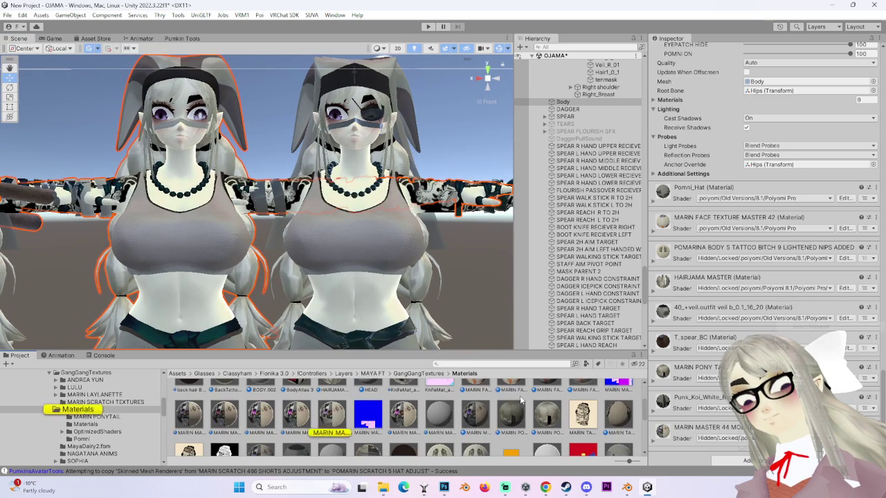
mouse_move(455, 277)
mouse_down()
mouse_move(438, 307)
mouse_move(437, 246)
mouse_up()
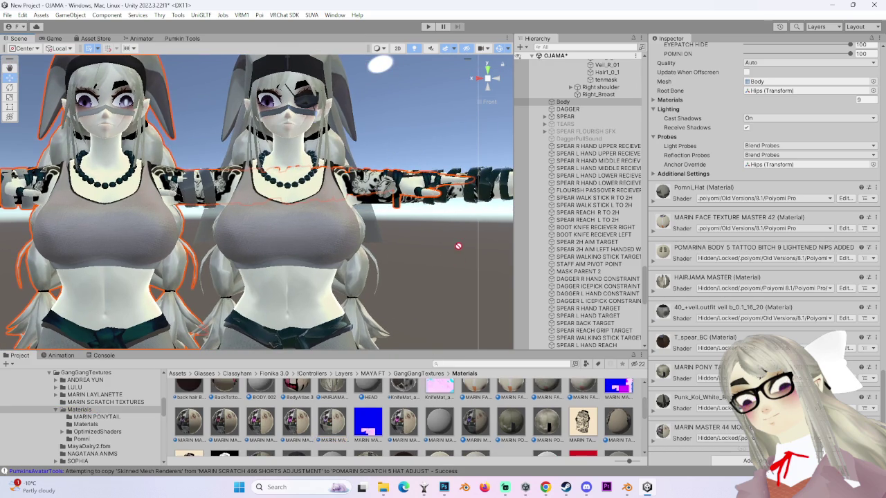
drag(365, 183, 365, 228)
scroll(365, 228, up, 10)
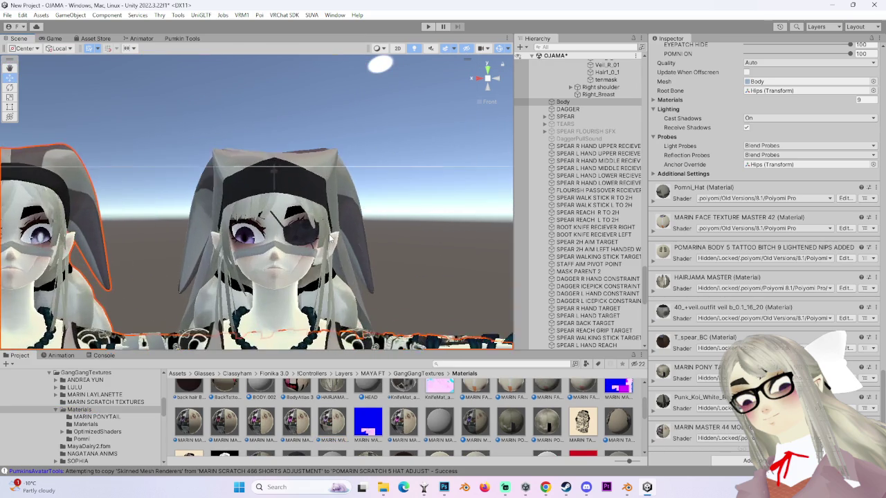
scroll(364, 228, up, 3)
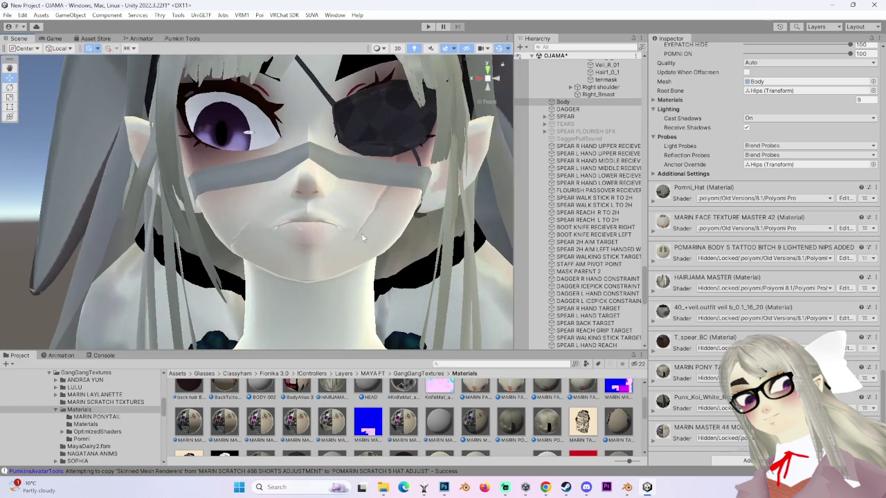
- Select the POMARIN SCRATCH 5 HAT ADJUST avatar and inspect its Body mesh blendshapes
click(599, 287)
scroll(692, 229, up, 5)
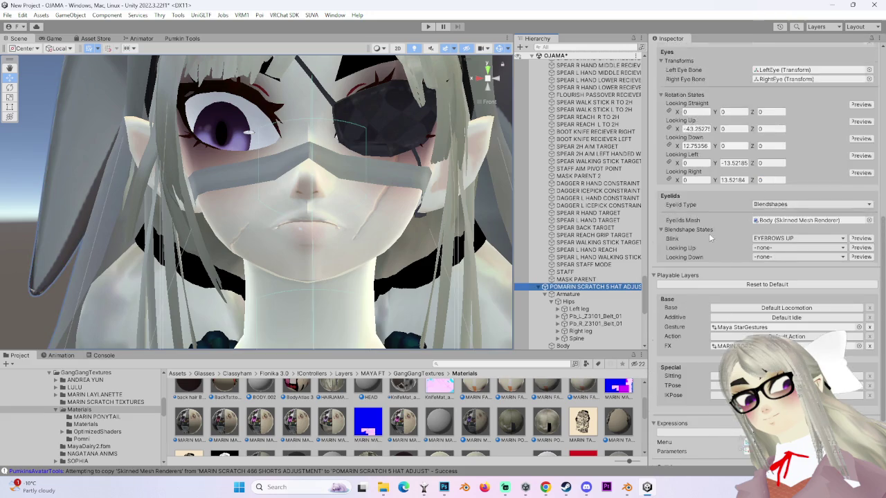
scroll(417, 427, up, 3)
scroll(768, 185, up, 6)
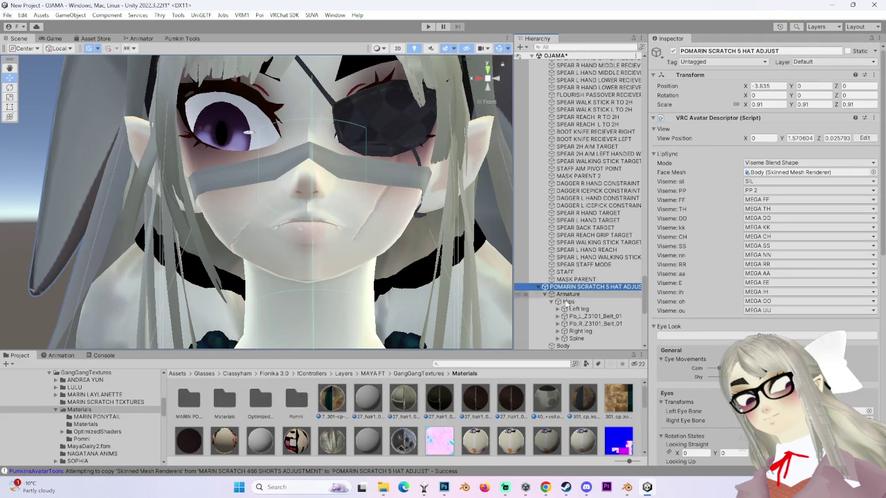
click(563, 346)
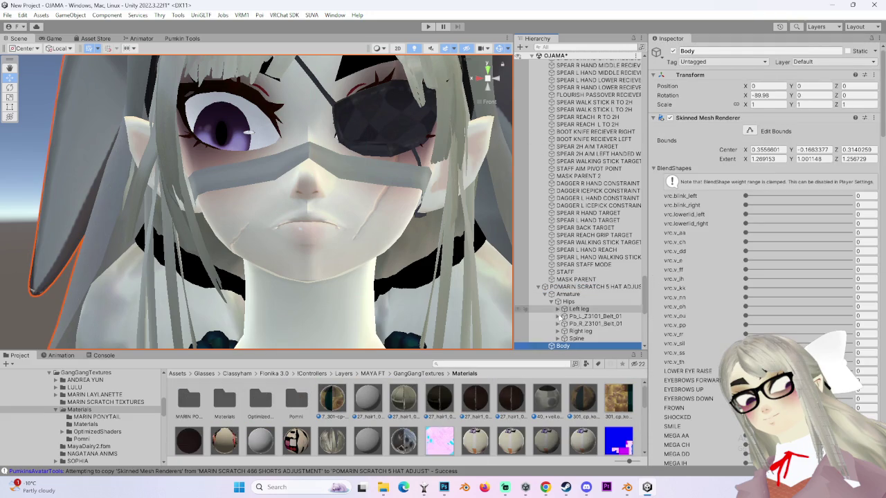
scroll(588, 284, down, 3)
click(592, 204)
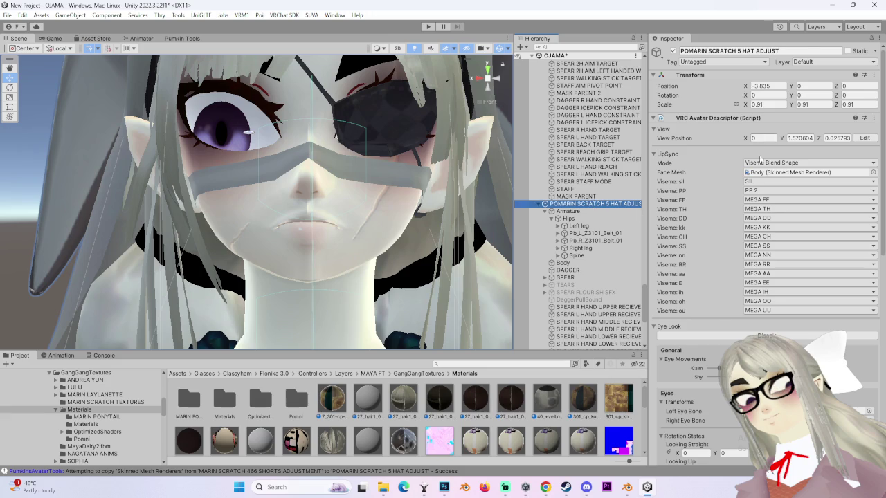
scroll(713, 367, down, 10)
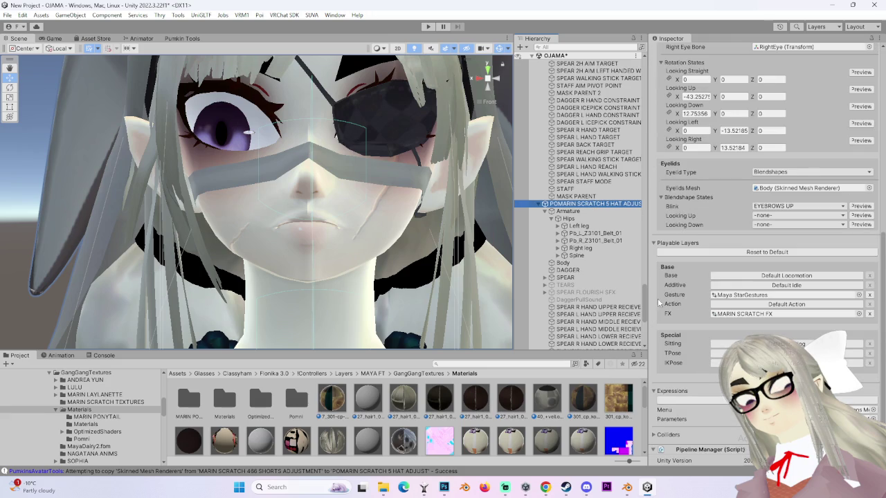
scroll(582, 208, down, 3)
- Review the Body blendshapes and check which mesh the descriptor uses as the face mesh
click(567, 180)
scroll(713, 307, down, 15)
scroll(713, 308, down, 15)
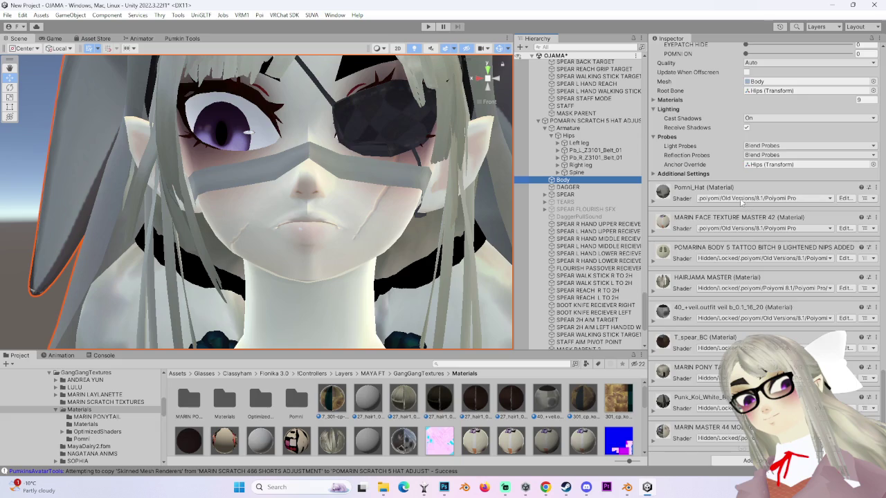
scroll(741, 201, up, 20)
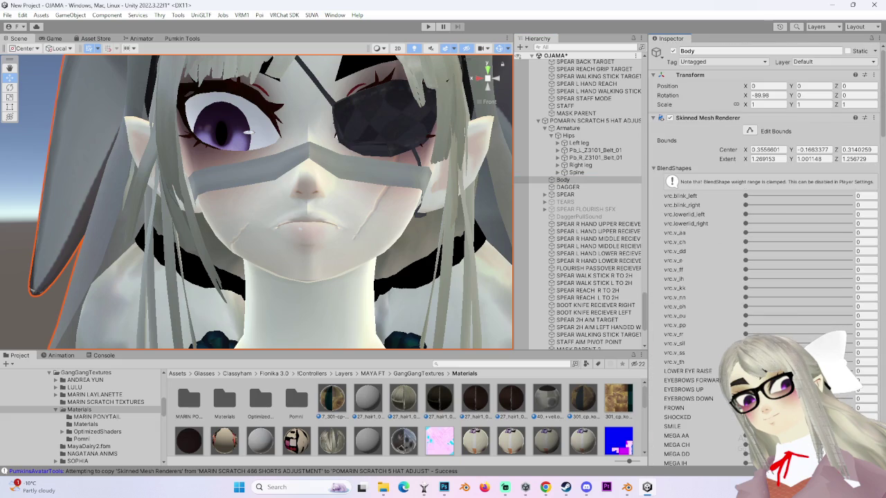
click(599, 121)
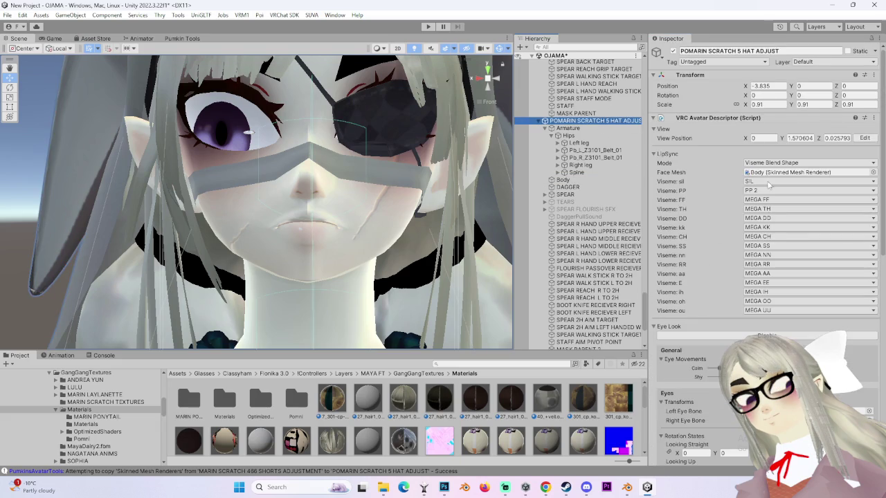
scroll(781, 160, down, 2)
click(767, 148)
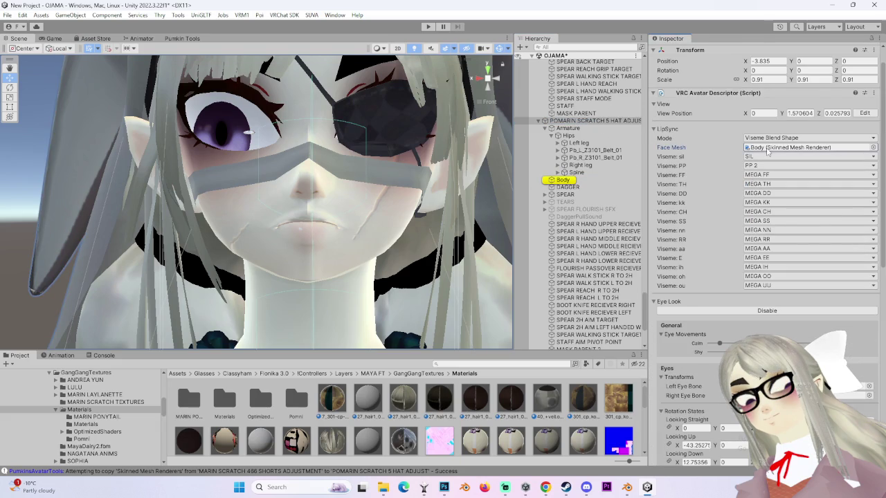
scroll(666, 311, down, 15)
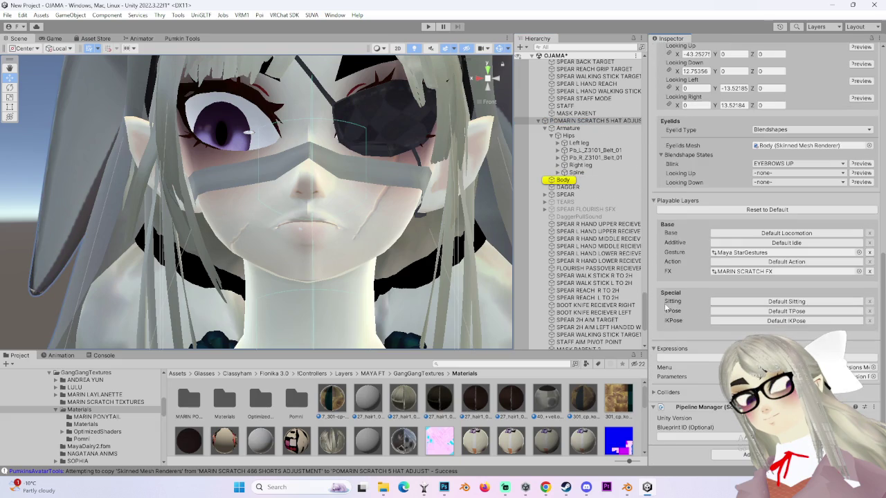
scroll(668, 310, up, 15)
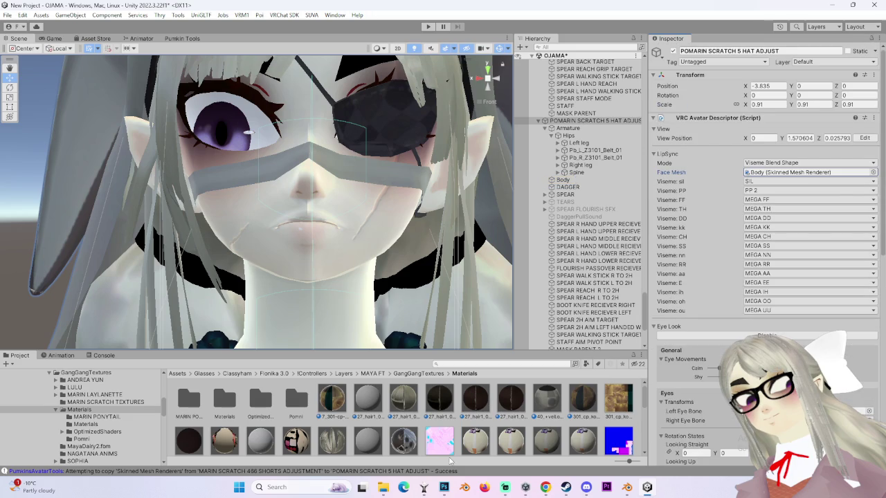
- Recheck the Body blendshapes and avatar settings, then ping the avatar's source model in the project
click(589, 121)
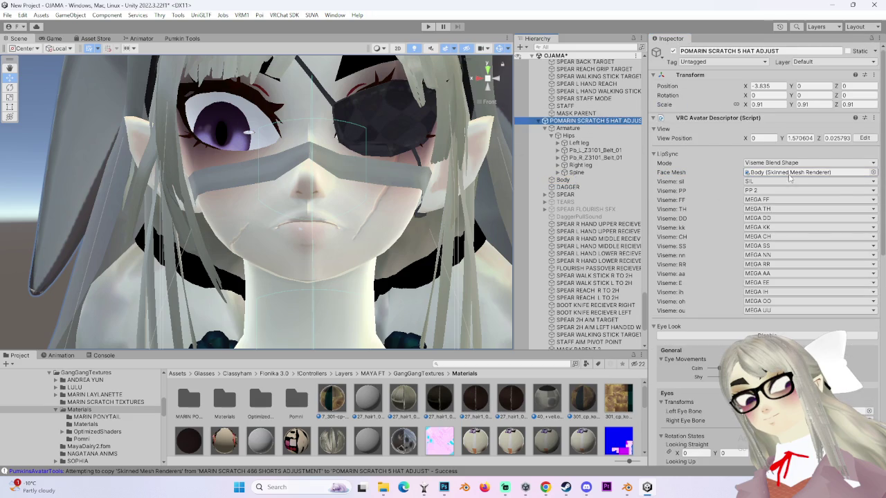
click(563, 180)
scroll(761, 207, down, 5)
scroll(761, 250, down, 10)
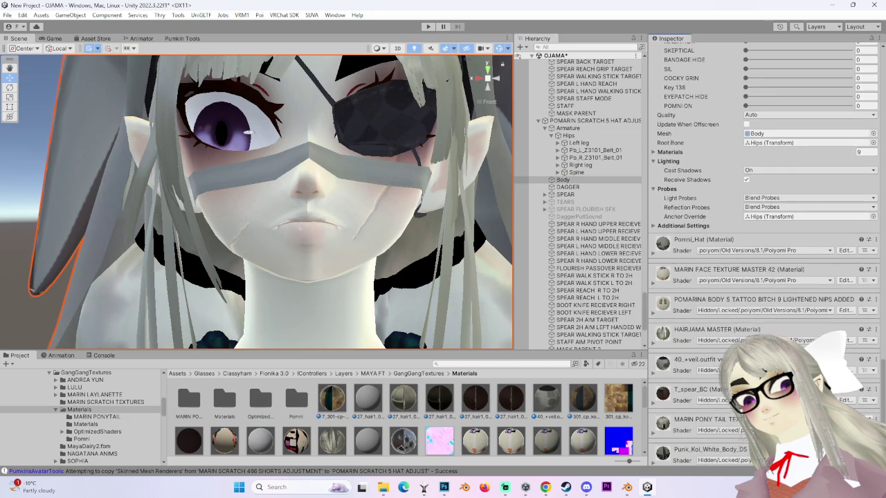
scroll(762, 250, up, 10)
click(615, 122)
scroll(602, 180, up, 5)
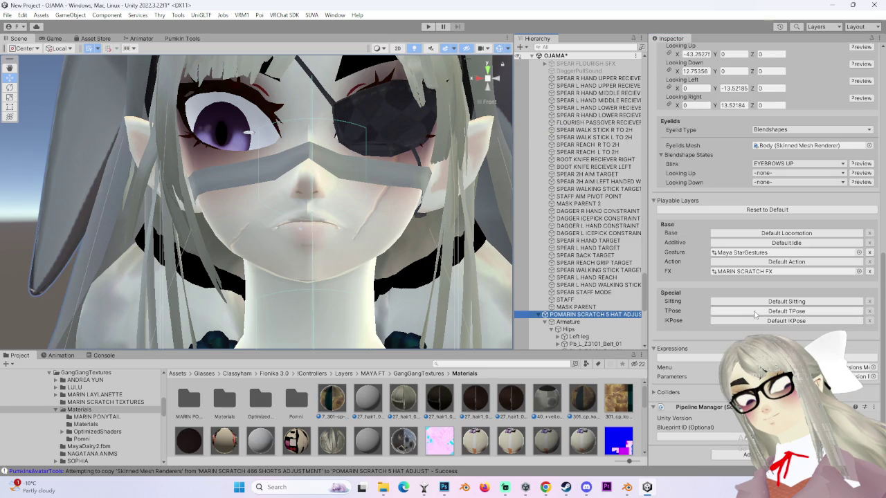
scroll(594, 248, down, 4)
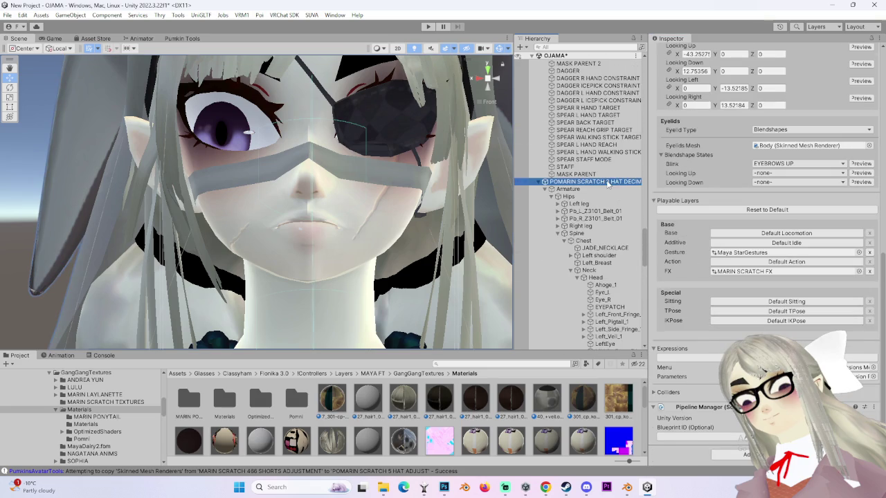
scroll(737, 274, up, 3)
scroll(738, 274, down, 4)
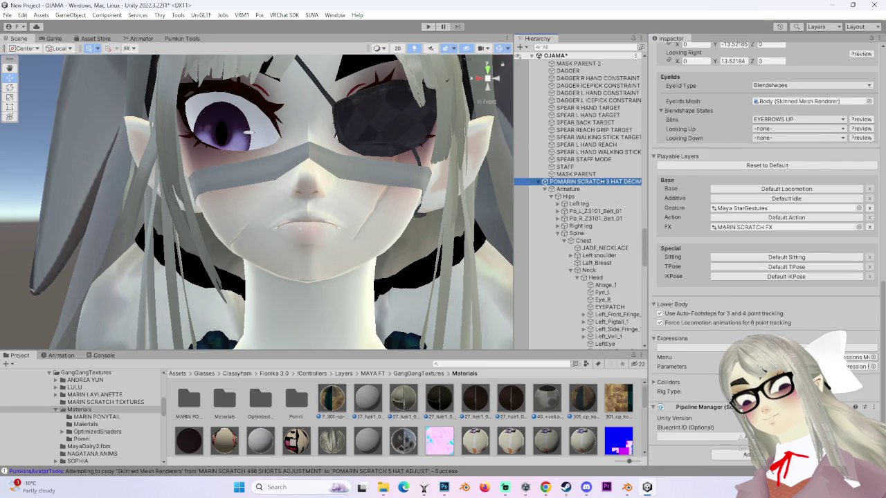
scroll(781, 227, up, 10)
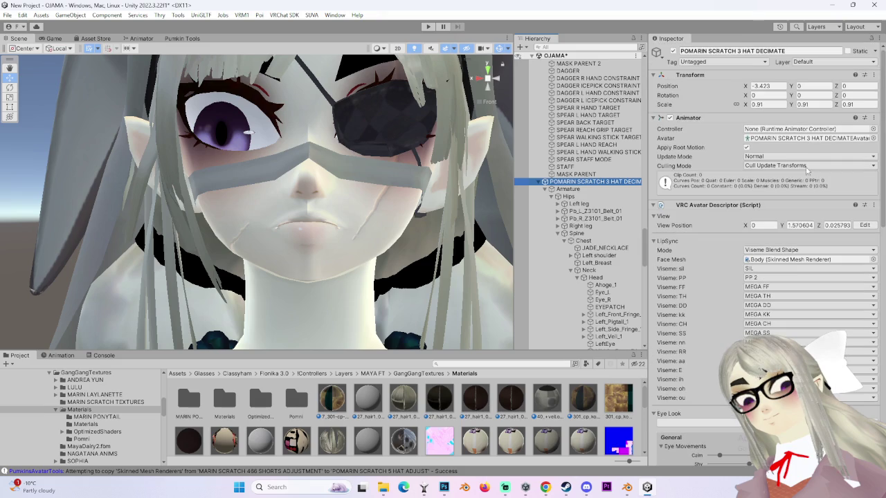
click(806, 138)
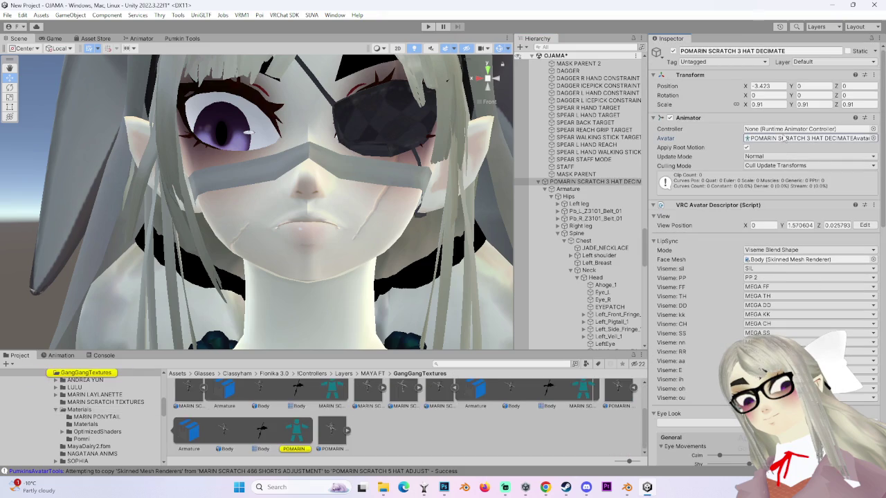
- Set the POMARIN SCRATCH 5 HAT ADJUST model to use external legacy materials and apply
click(330, 433)
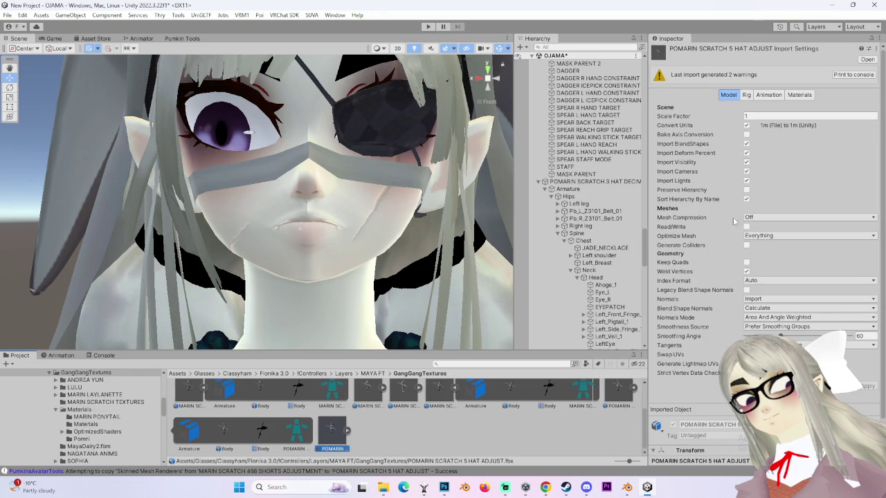
click(800, 95)
click(799, 117)
click(794, 132)
click(875, 174)
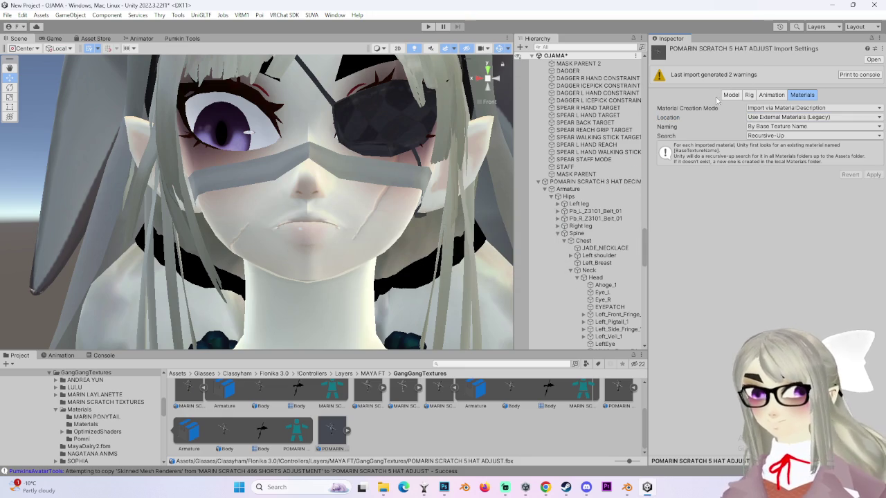
- Make the model's rig Humanoid with an avatar created from this model, then enter Avatar Configuration
click(749, 95)
click(777, 109)
click(764, 148)
click(871, 182)
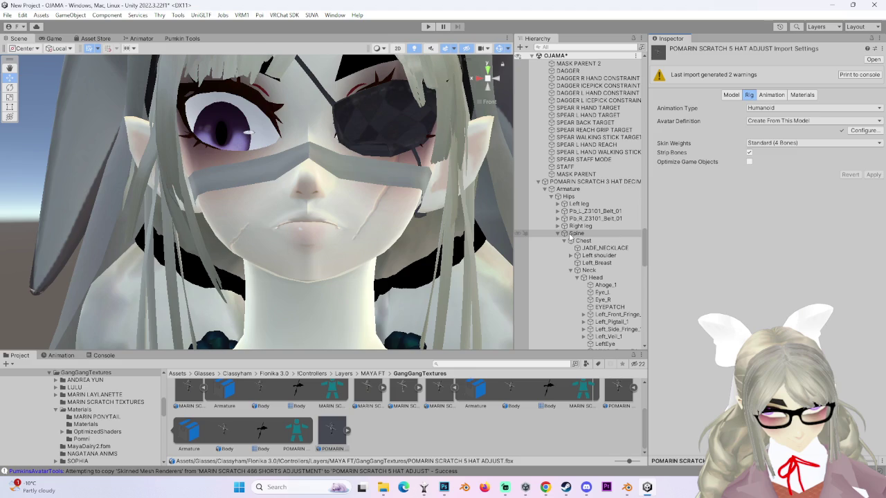
click(868, 132)
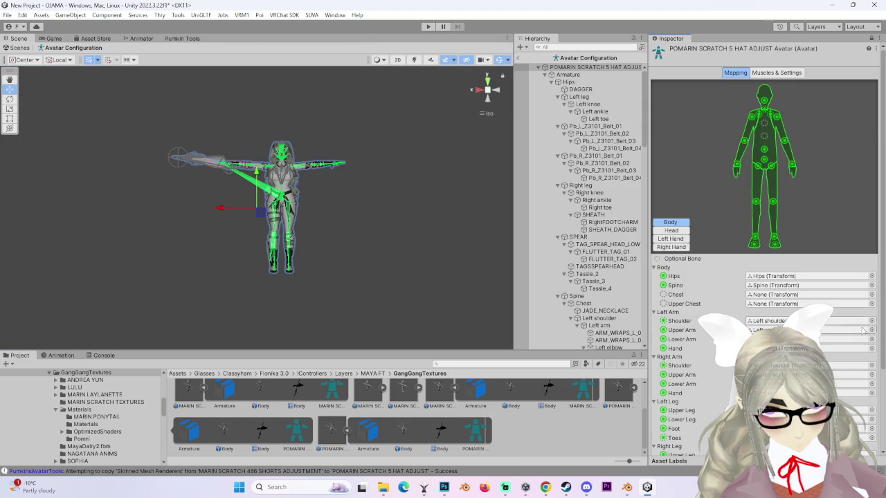
- Assign Chest (Transform) to the empty Chest bone and check the Head tab's jaw mapping
click(871, 294)
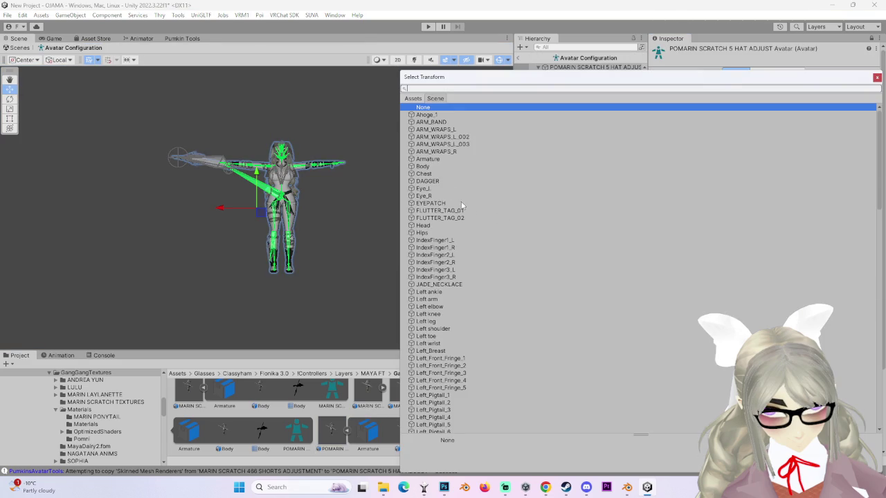
double_click(423, 174)
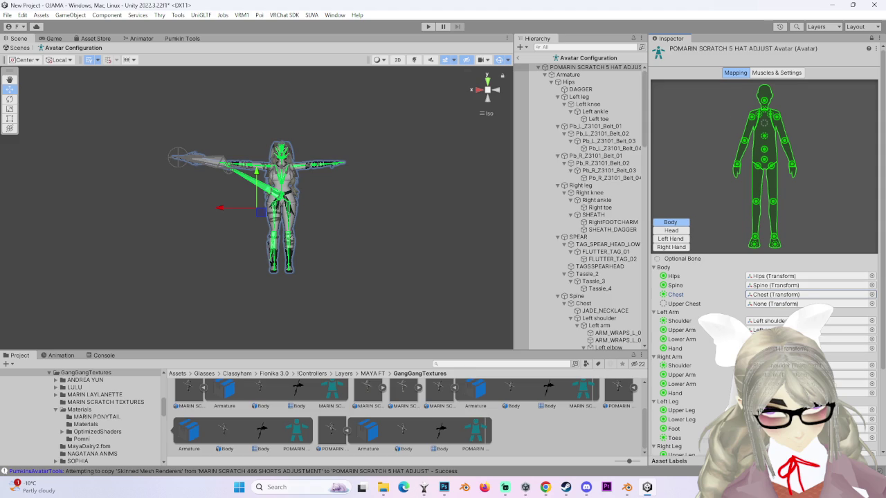
scroll(682, 200, down, 3)
click(672, 156)
click(789, 239)
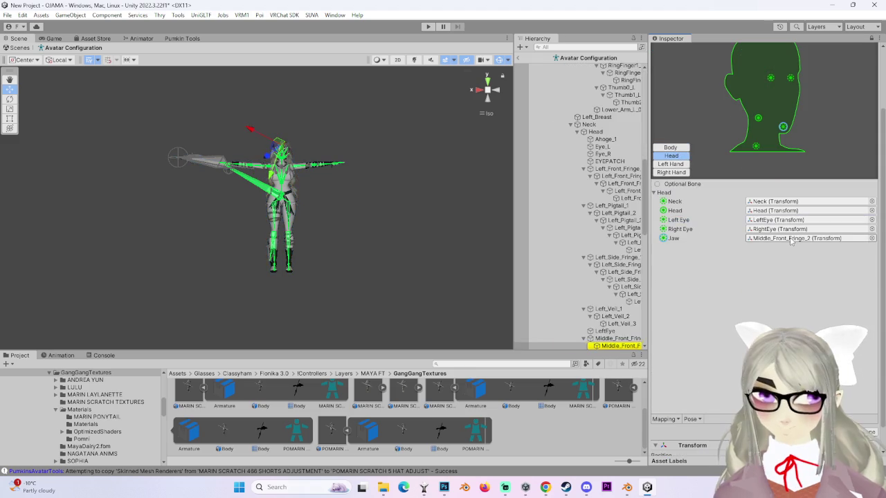
scroll(749, 216, up, 1)
- Fill the left hand's empty Little Distal slot with a little finger bone
click(671, 179)
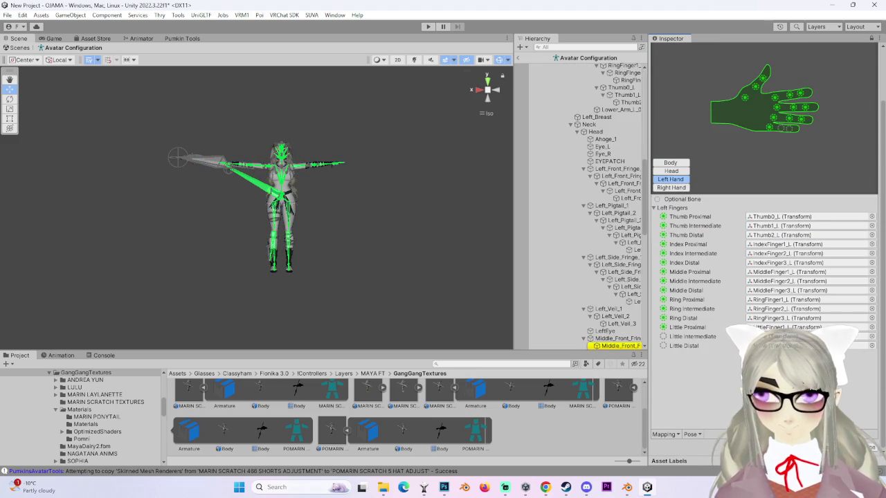
click(782, 328)
drag(625, 89, 803, 346)
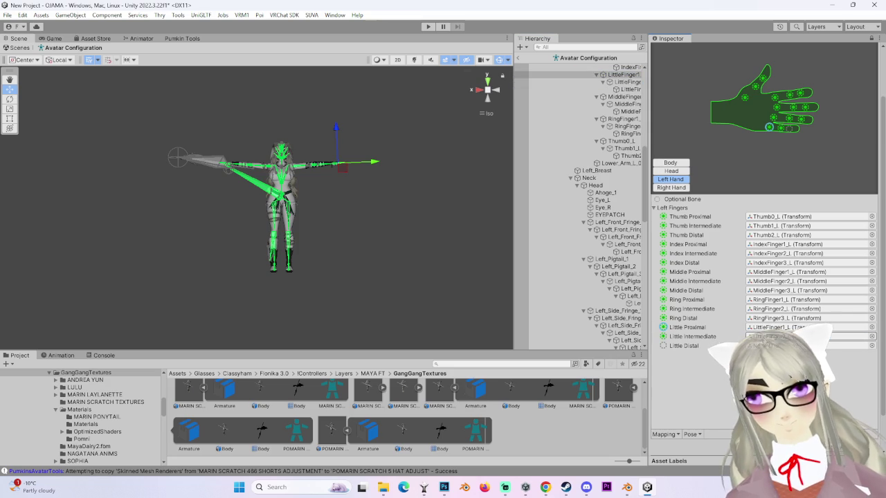
click(782, 336)
drag(628, 81, 803, 346)
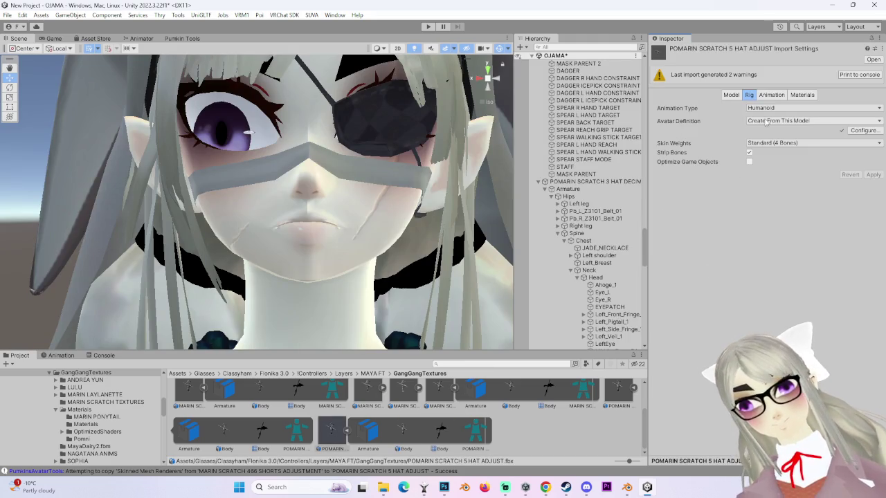
- Enable Legacy Blend Shape Normals, set Smoothing Angle to 180 and reimport the model
click(732, 95)
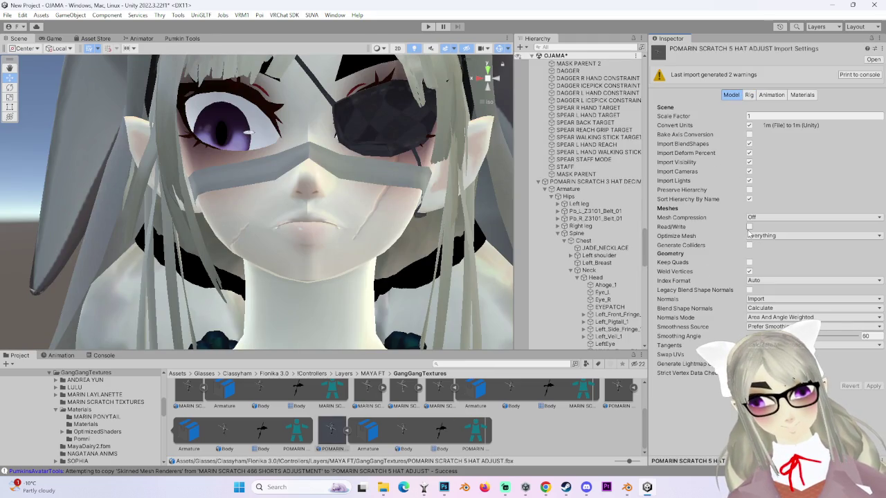
click(750, 290)
drag(784, 317, 867, 319)
click(875, 367)
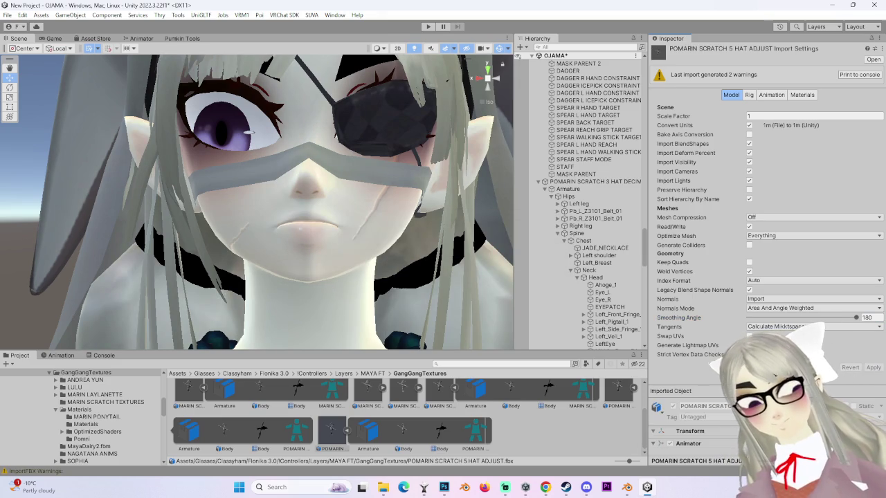
- Try a Smoothing Angle of 0 and reimport the model several times, checking the face
drag(843, 320, 749, 319)
click(876, 368)
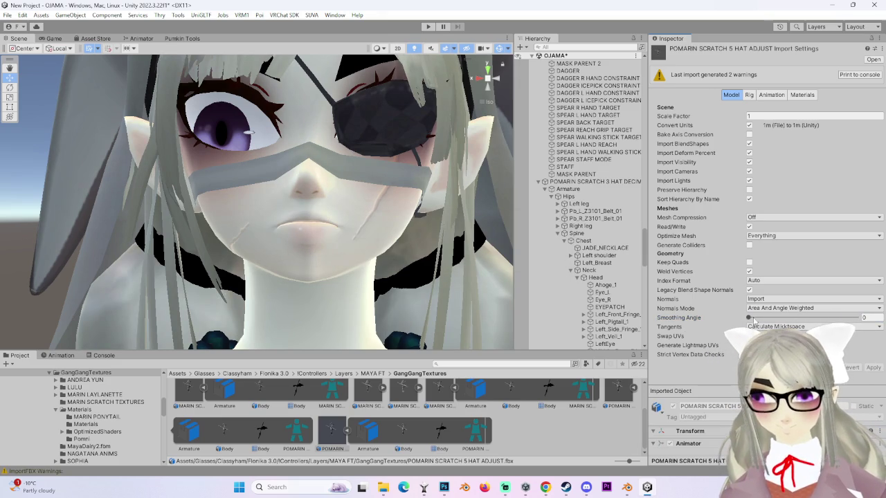
click(875, 368)
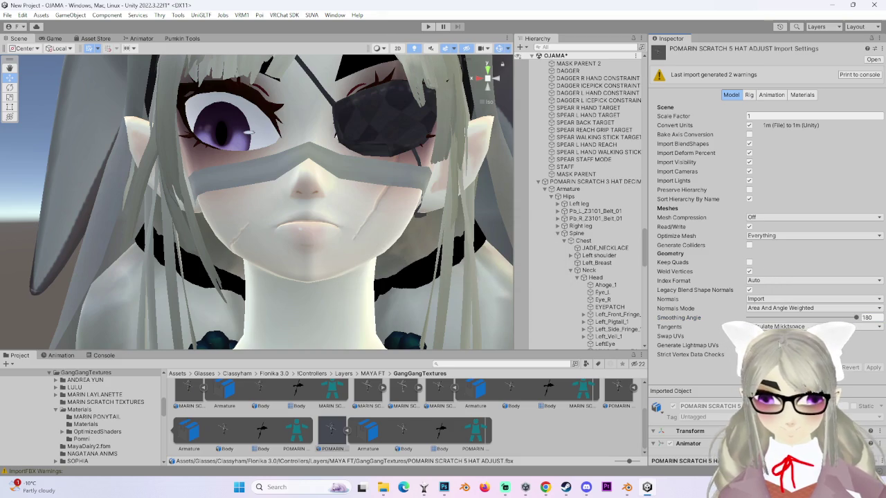
drag(403, 219, 343, 213)
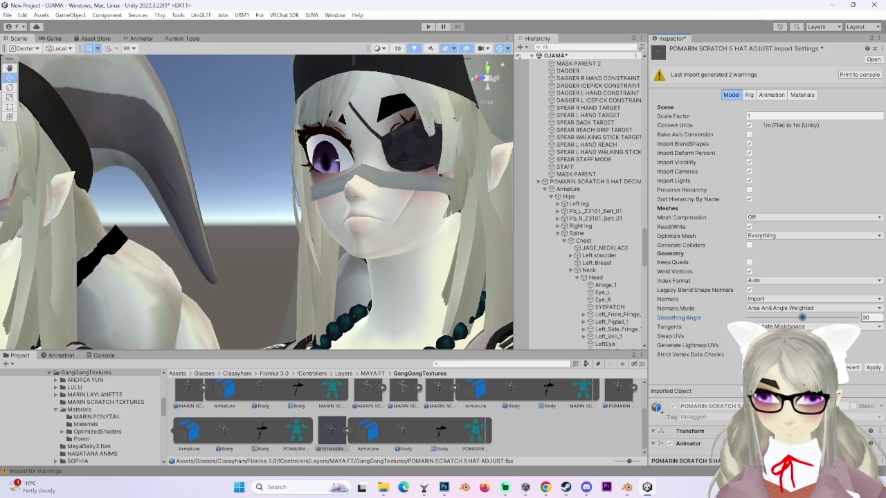
click(871, 368)
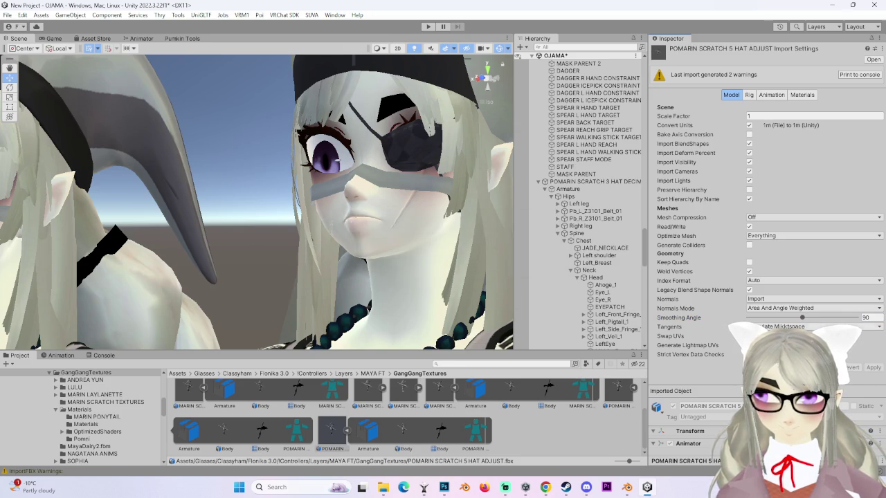
click(873, 367)
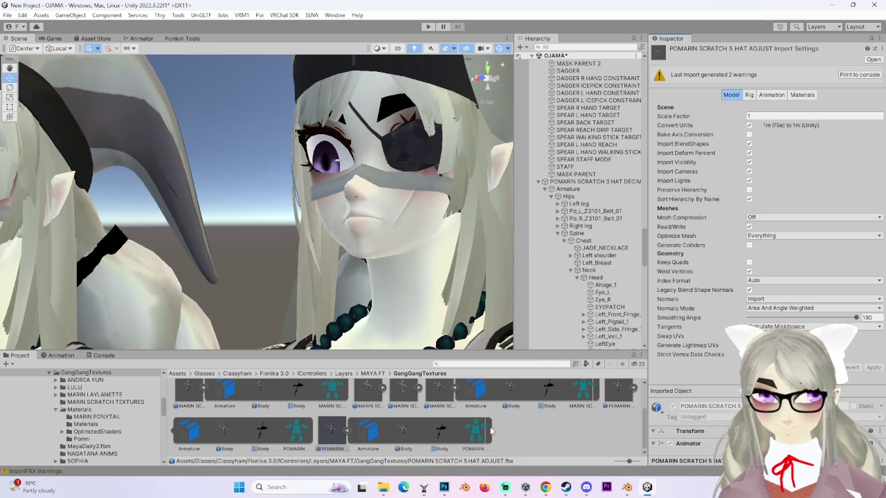
- Select the avatar's Body mesh and scroll to its blendshapes
click(448, 266)
scroll(448, 267, down, 2)
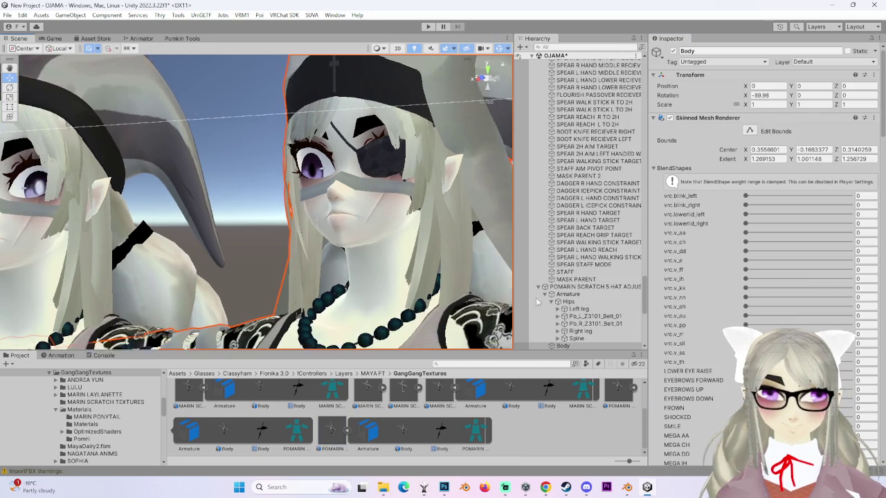
scroll(710, 348, down, 10)
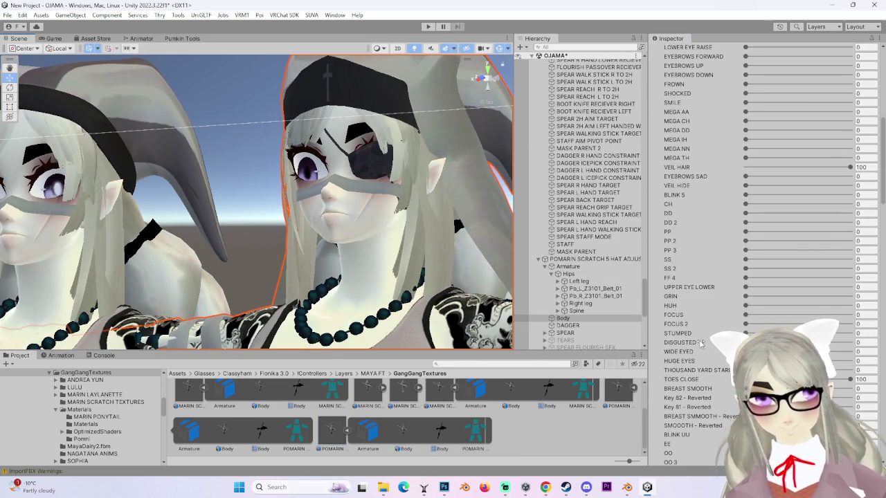
- Set the POMNI ON blendshape to 100
scroll(701, 344, down, 10)
scroll(695, 354, down, 10)
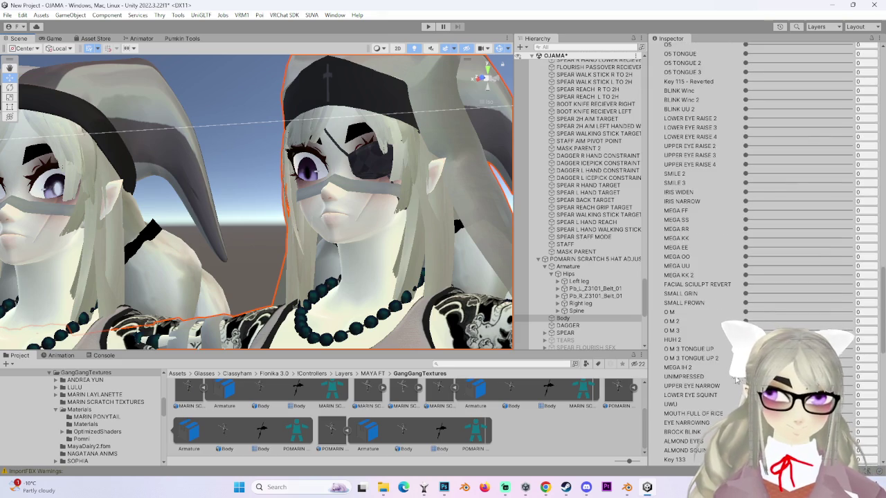
scroll(720, 386, down, 5)
drag(745, 377, 850, 377)
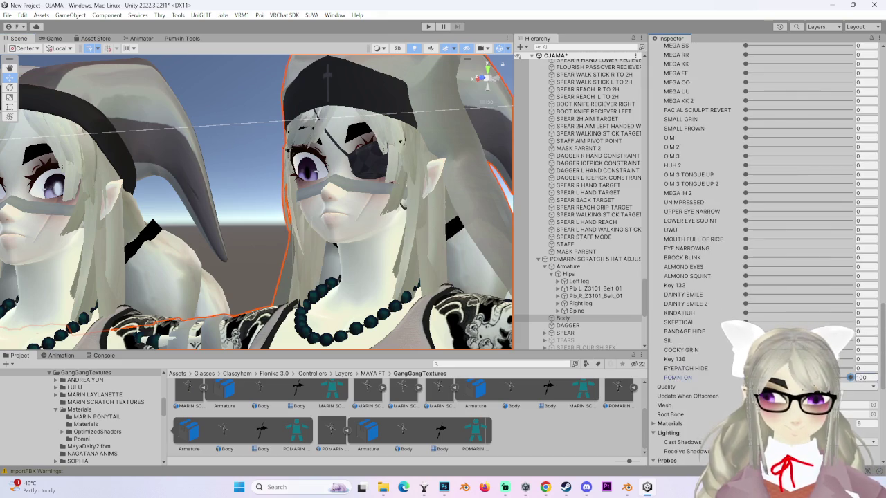
- Set VEIL HAIR to 0 and VEIL HIDE to 100 so the veil is hidden
scroll(789, 317, up, 12)
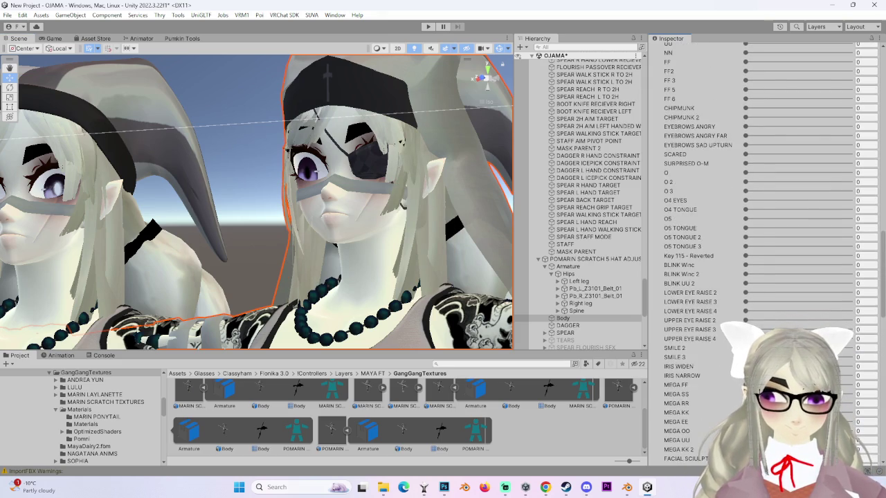
scroll(761, 229, up, 8)
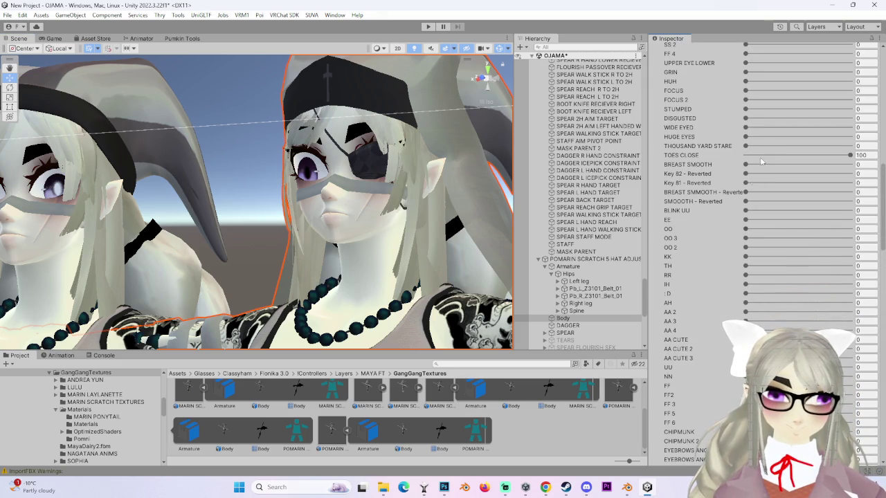
scroll(735, 260, up, 4)
scroll(735, 243, up, 2)
mouse_move(770, 168)
mouse_down()
mouse_move(734, 167)
mouse_move(853, 186)
mouse_up()
drag(407, 191, 363, 196)
- Set EYEPATCH HIDE to 100 and view the avatar from the front
scroll(415, 253, down, 3)
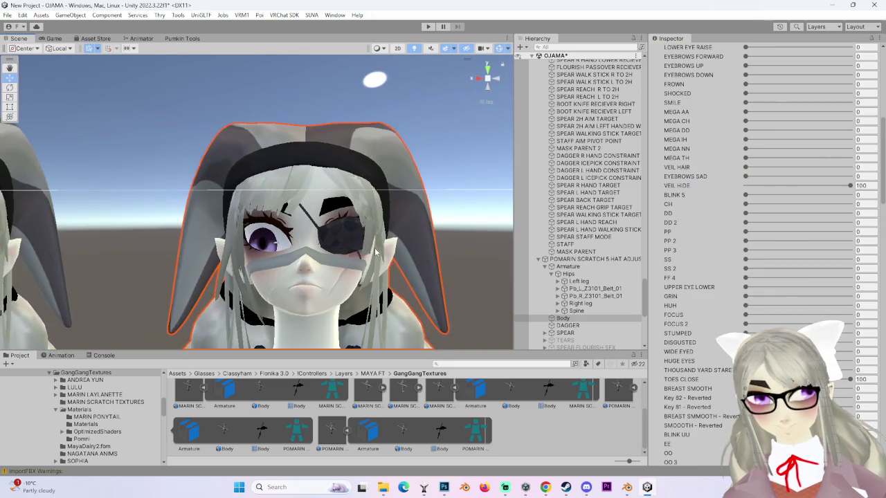
scroll(762, 207, down, 2)
scroll(761, 208, down, 6)
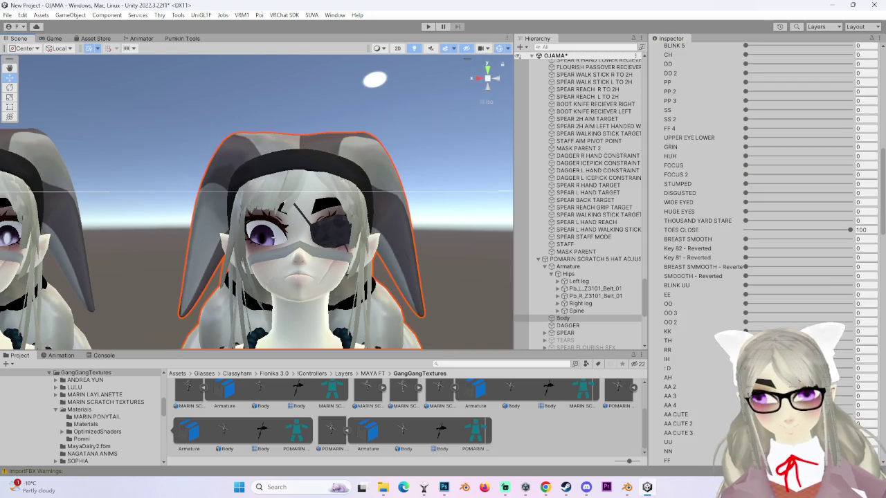
scroll(762, 208, down, 2)
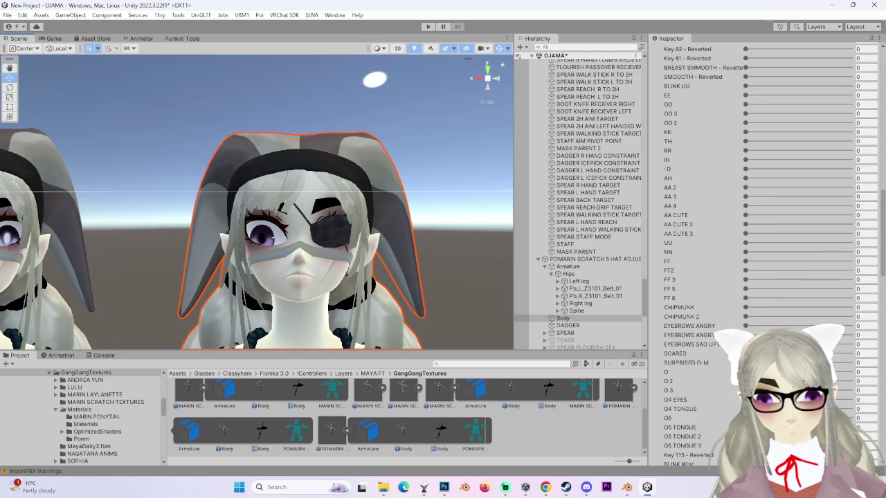
scroll(761, 208, down, 10)
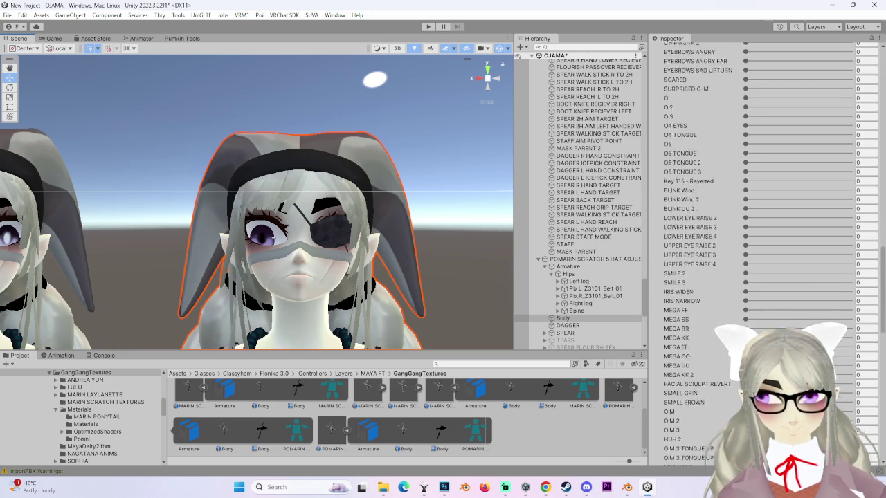
scroll(713, 417, down, 5)
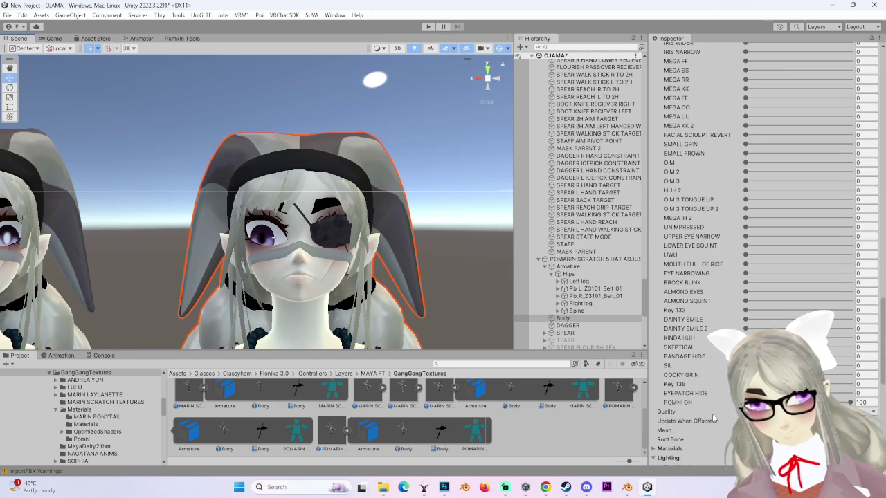
drag(685, 393, 694, 393)
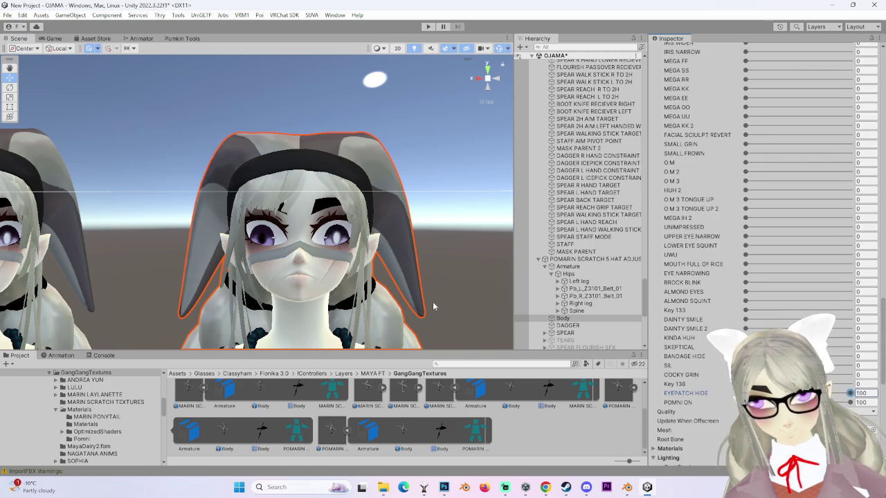
scroll(428, 308, down, 3)
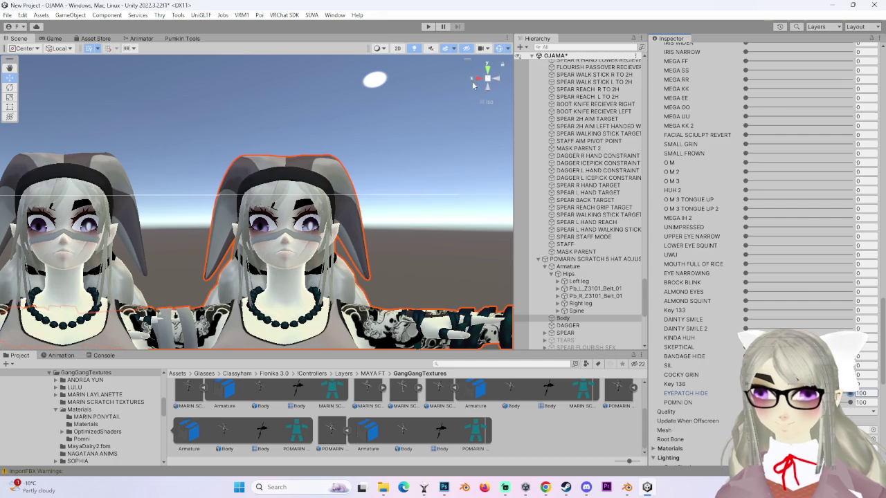
click(502, 83)
- Zoom in on the hats with scene lighting off, then switch to Pomni_Hat.png in Photoshop
click(477, 78)
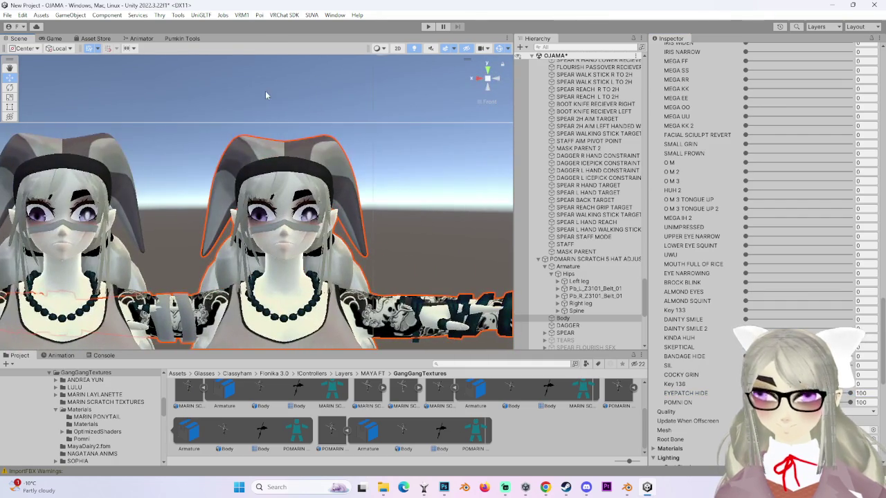
scroll(337, 333, down, 3)
mouse_move(319, 242)
mouse_down()
mouse_move(312, 246)
mouse_move(328, 219)
mouse_move(433, 180)
mouse_move(415, 228)
mouse_move(382, 277)
mouse_move(342, 206)
mouse_up()
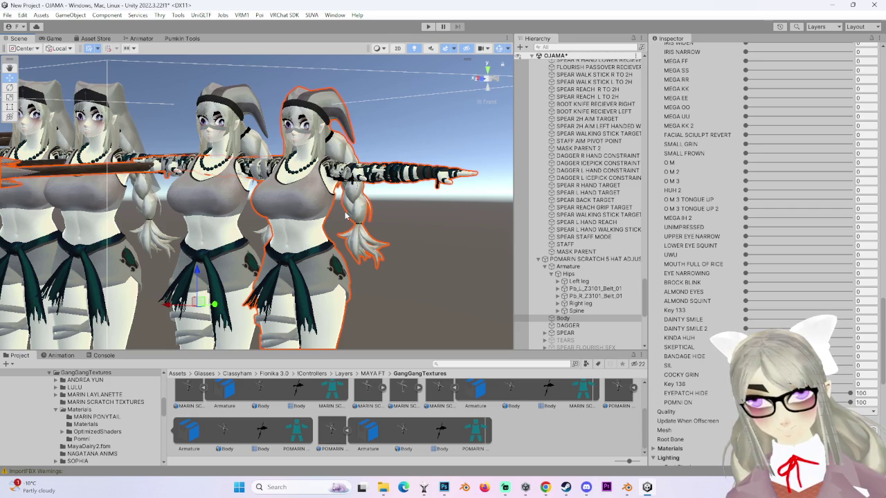
scroll(353, 204, up, 10)
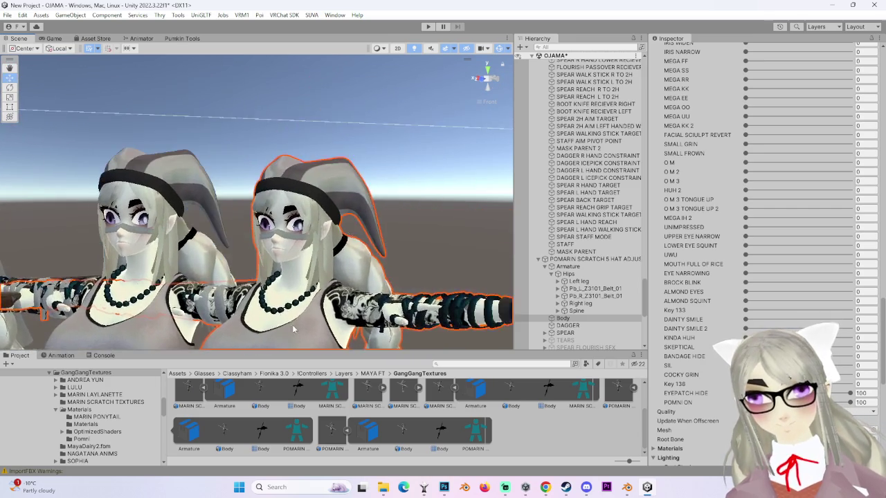
scroll(308, 304, up, 3)
scroll(391, 240, down, 3)
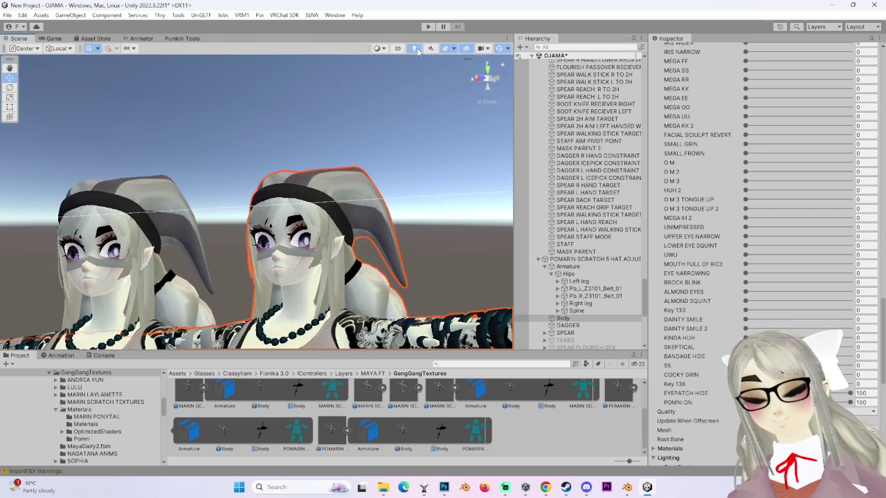
click(416, 50)
scroll(435, 255, up, 3)
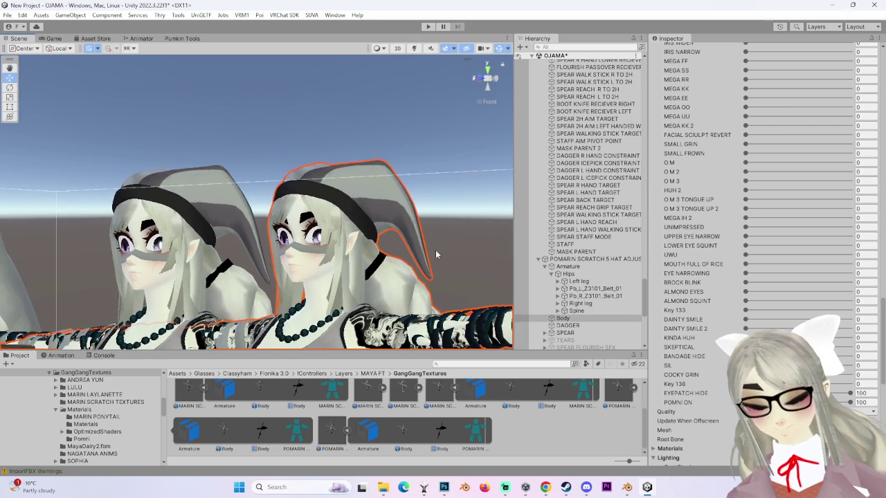
scroll(435, 255, up, 1)
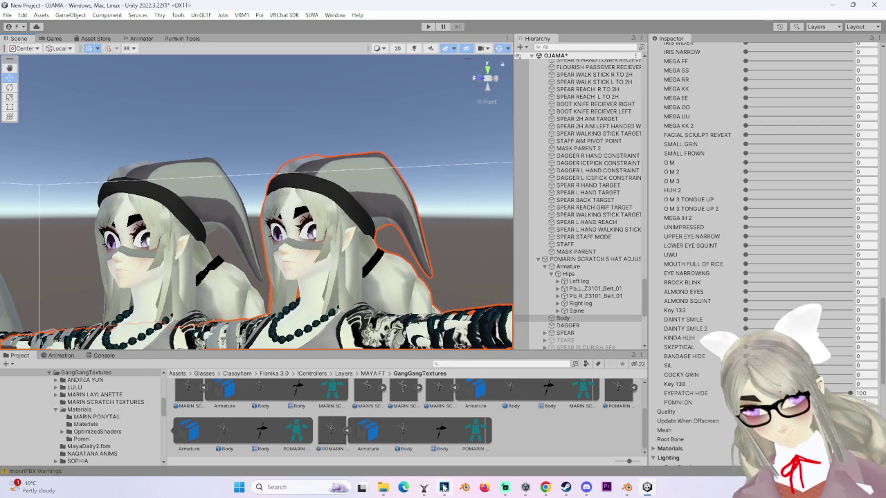
key(alt+Tab)
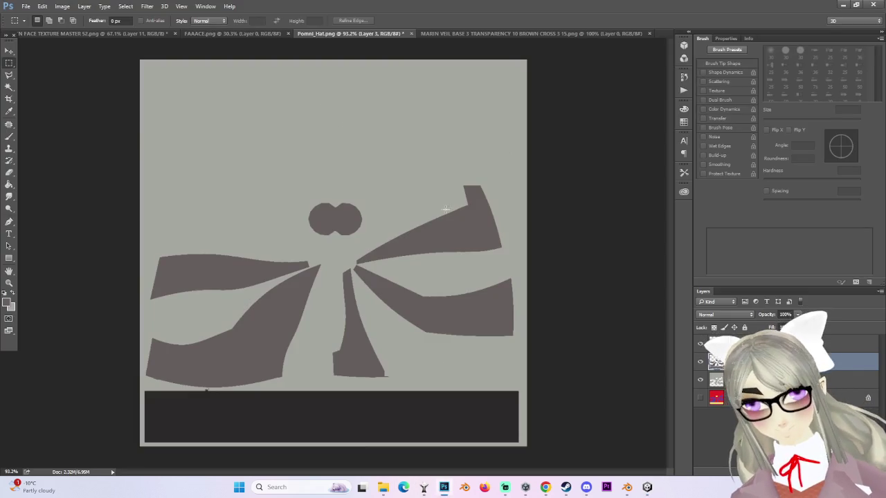
- On Layer 2, select everything except the dark bottom rectangle
click(735, 380)
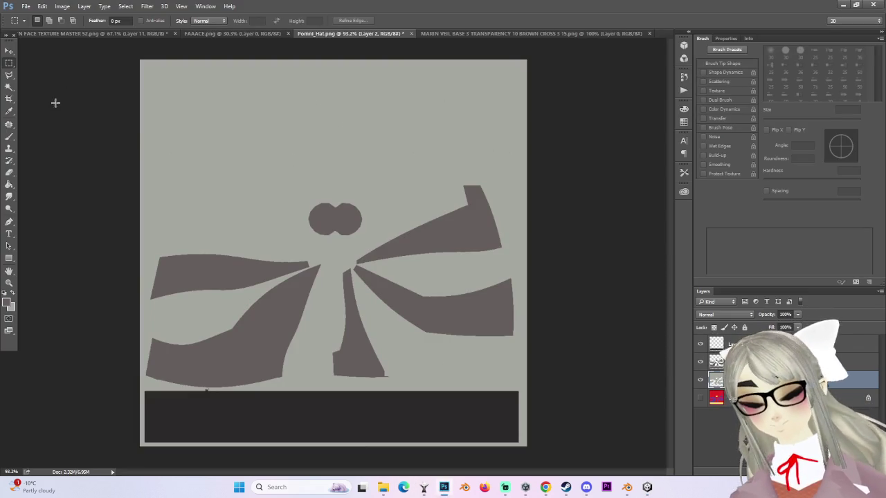
click(9, 87)
click(352, 421)
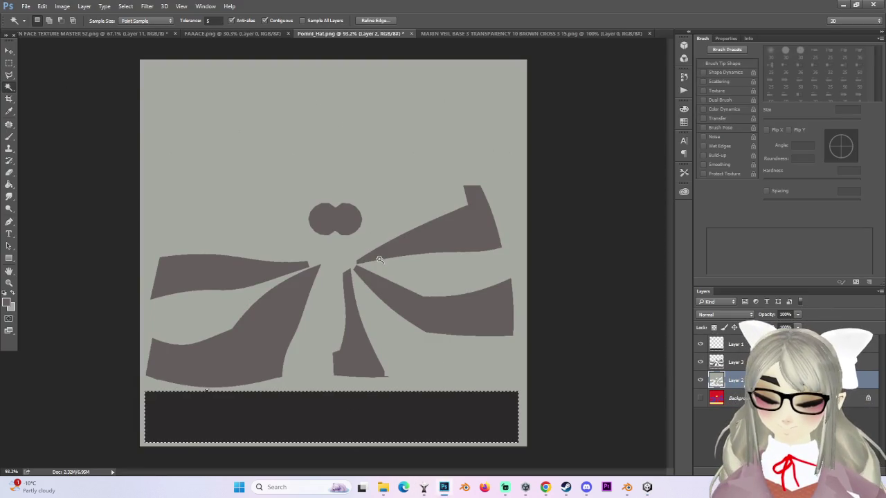
click(125, 7)
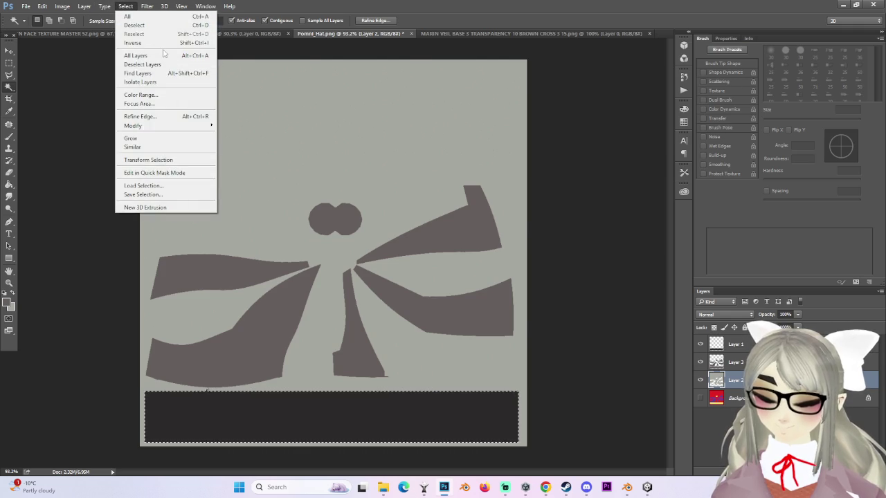
click(138, 45)
click(11, 181)
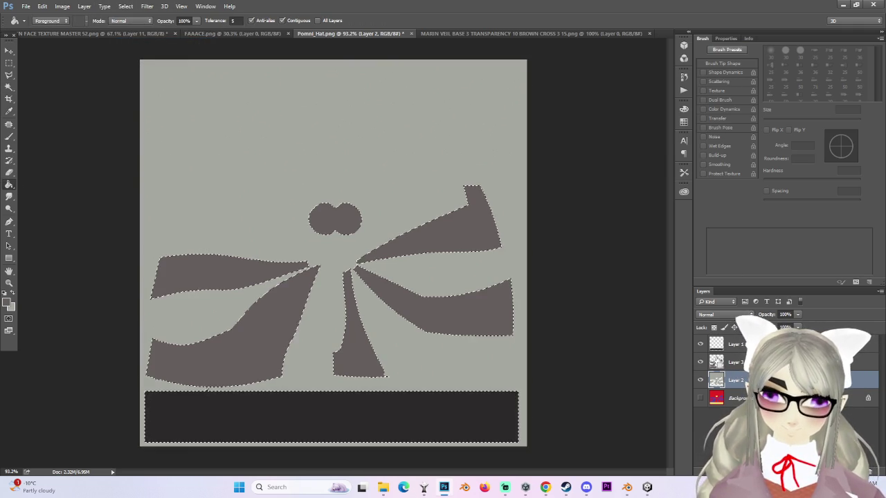
- On a new layer, fill the dark bow shapes with the sampled light grey background colour
key(ctrl+shift+alt+n)
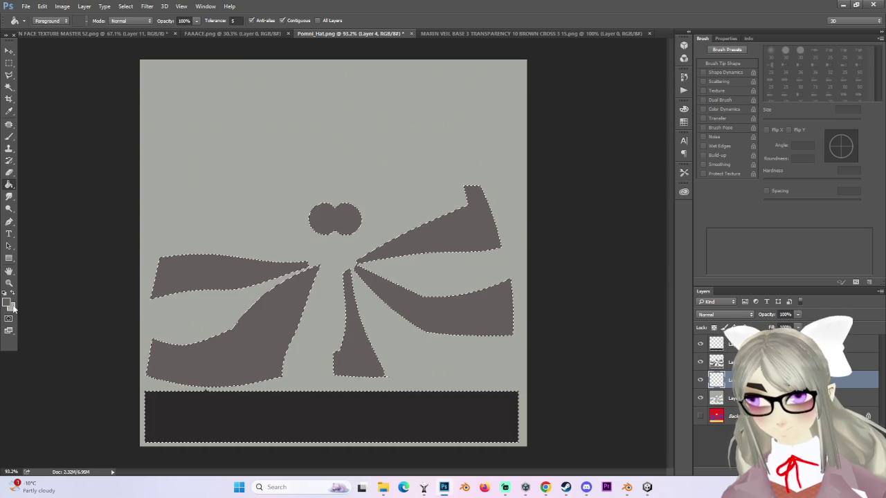
key(i)
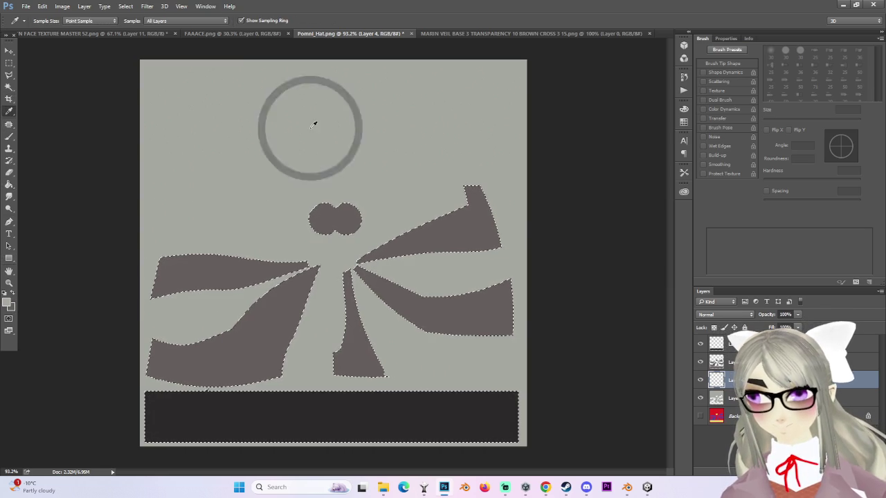
click(9, 304)
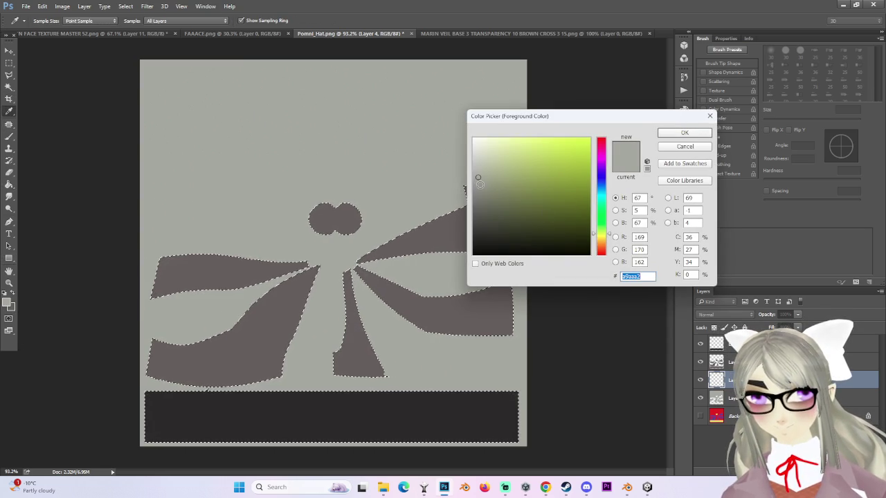
click(535, 195)
key(Return)
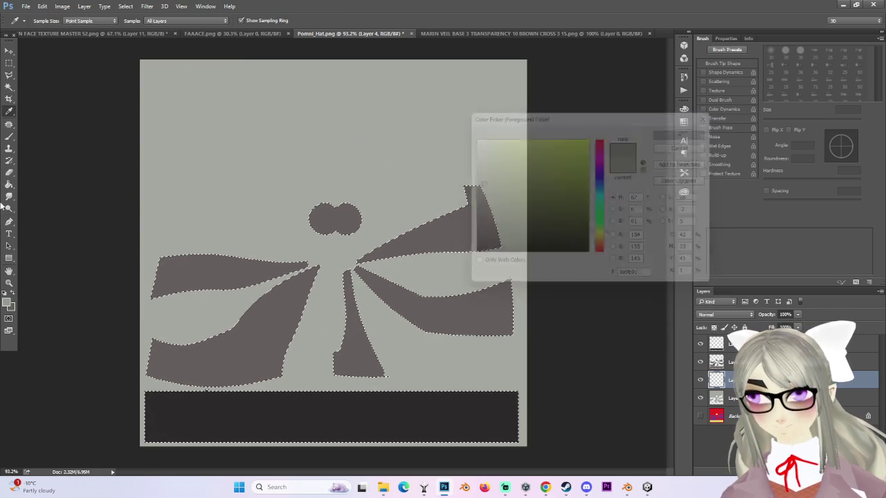
click(11, 186)
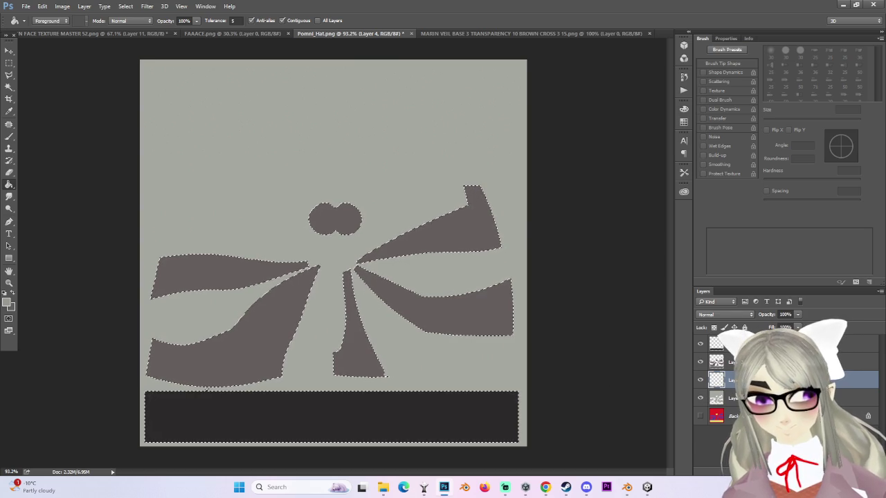
click(369, 263)
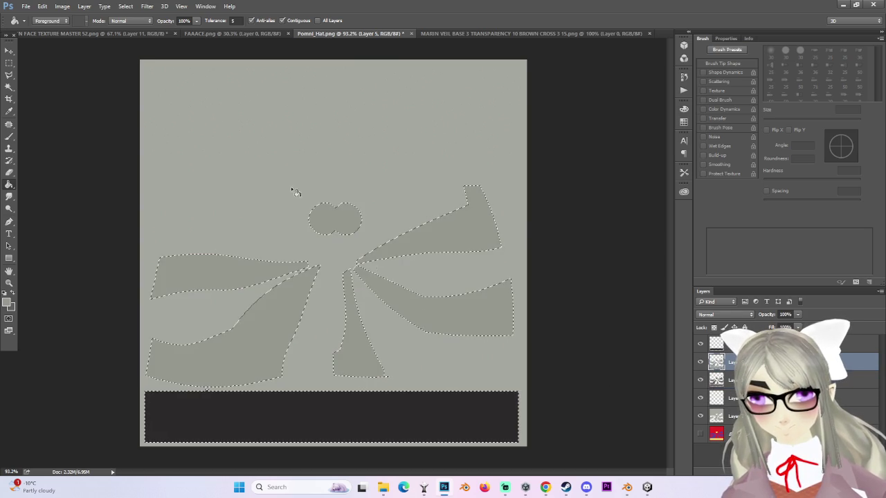
- Clear the selection
key(m)
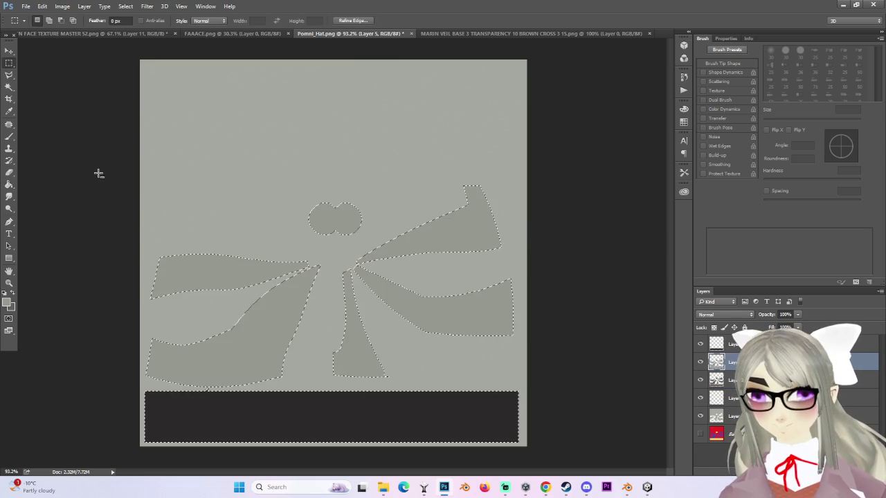
click(52, 80)
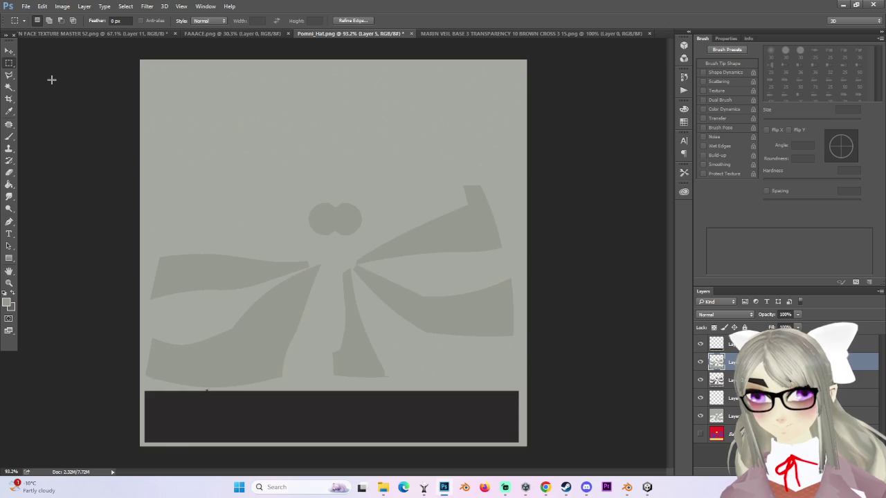
click(26, 6)
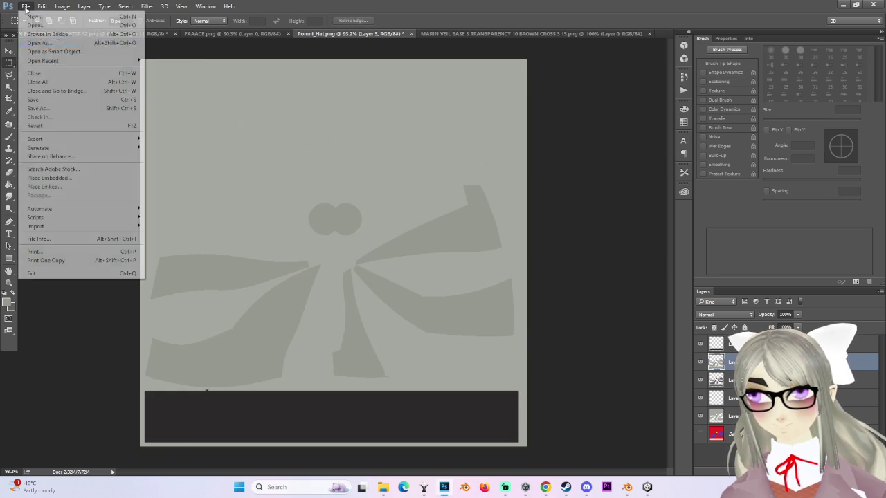
- Save the texture as PNG 'Pomni_Hat GREY' with default PNG options, then return to Unity
click(62, 110)
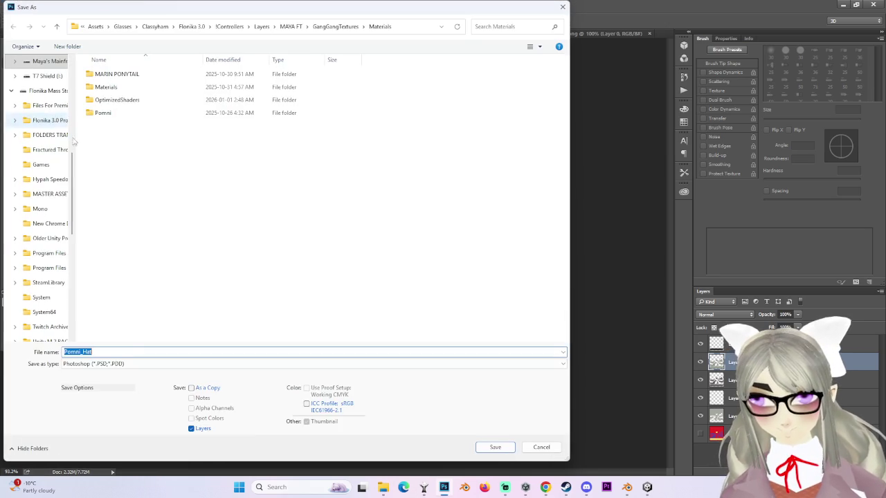
click(99, 364)
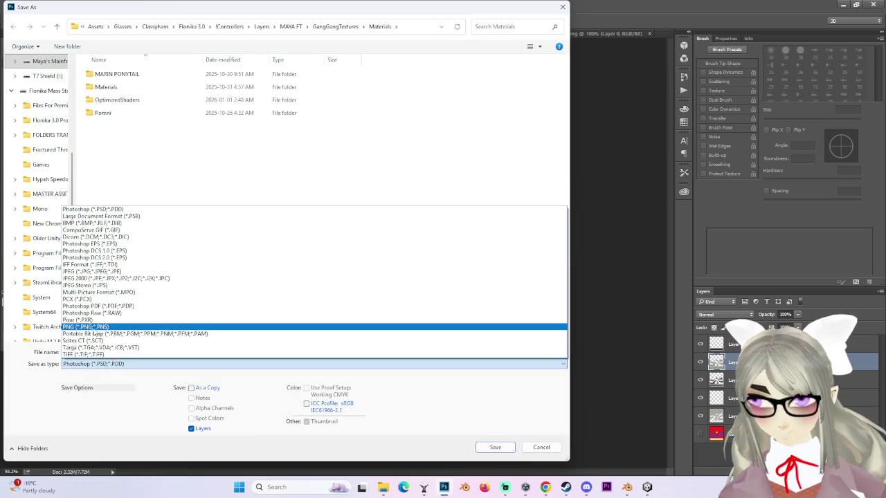
click(96, 326)
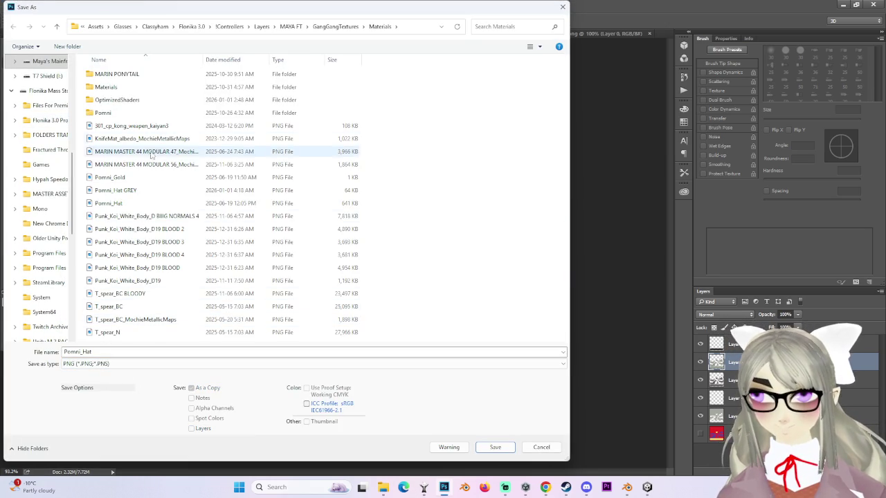
click(144, 190)
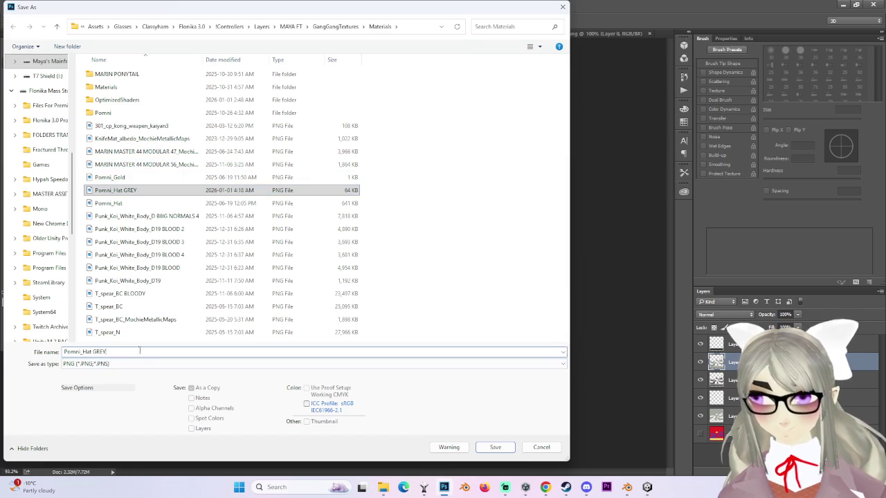
click(485, 446)
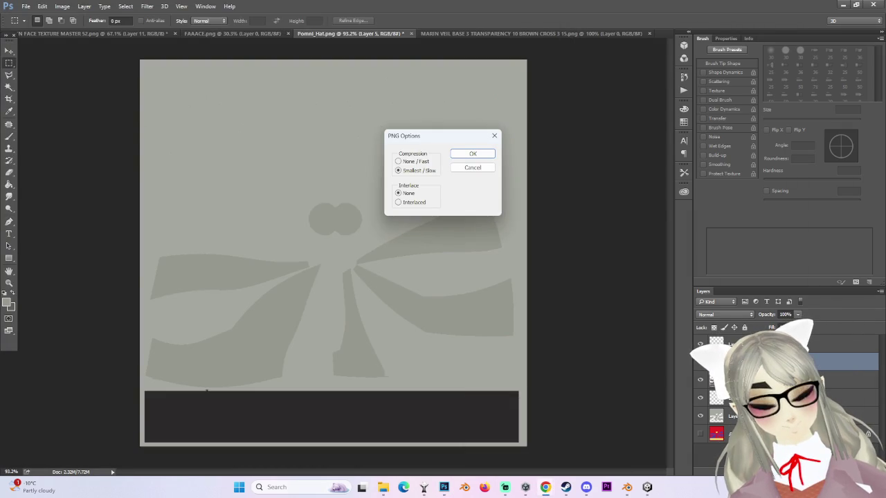
click(487, 154)
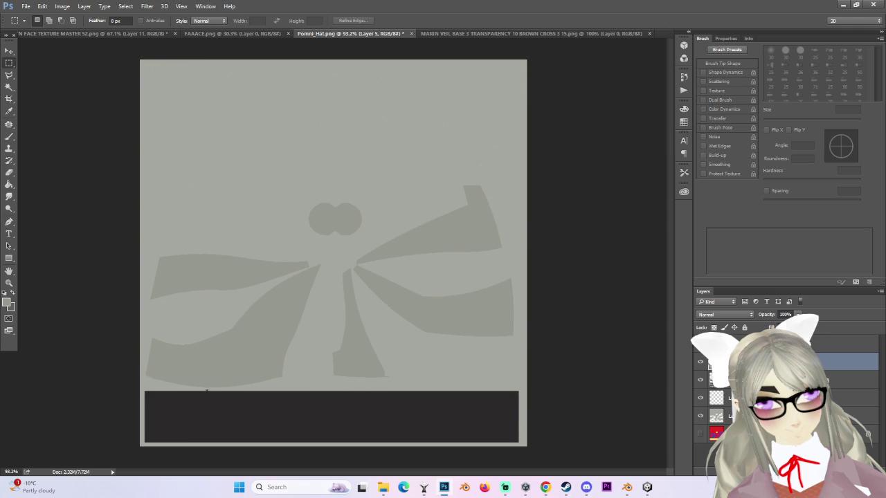
click(647, 487)
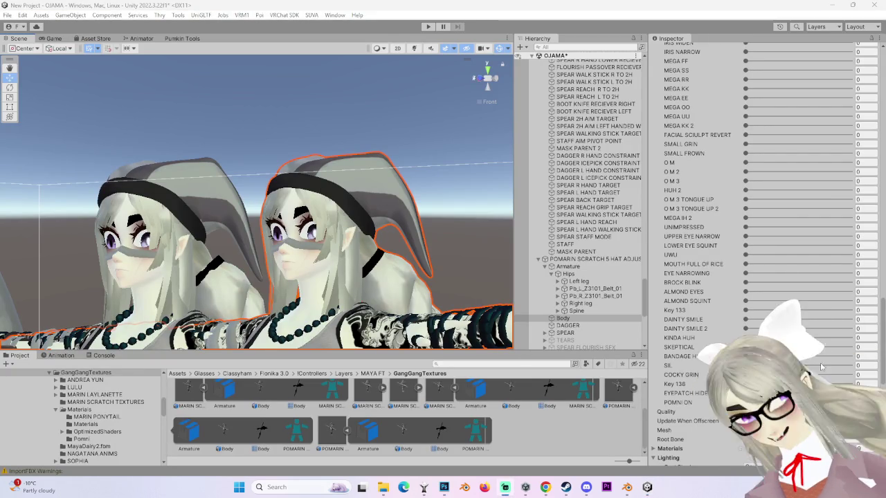
- Scroll down to the body mesh's Materials list led by Pomni_Hat, then switch to the YouTube window
scroll(588, 208, down, 4)
scroll(701, 350, down, 6)
scroll(701, 350, down, 5)
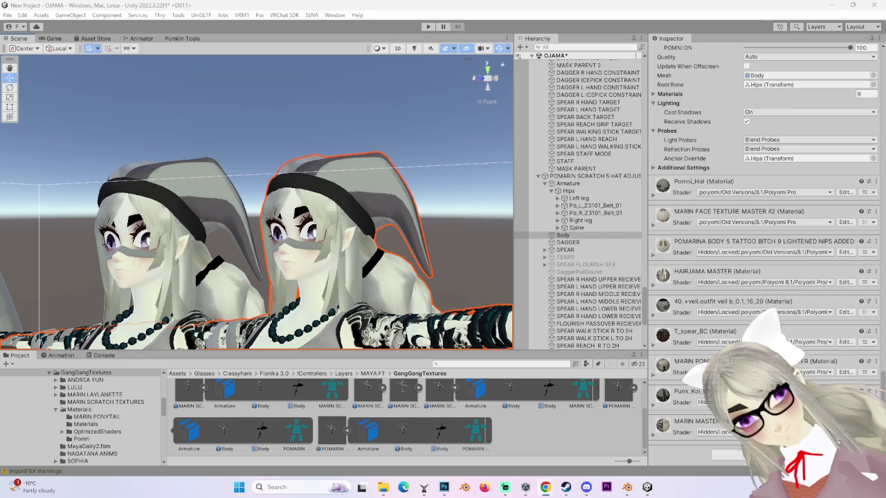
click(546, 488)
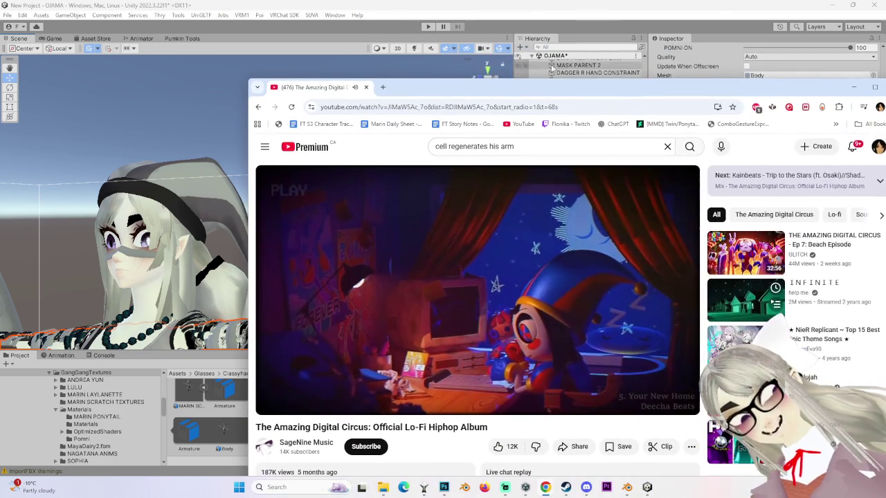
- Watch the Amazing Digital Circus lo-fi album video full screen briefly, then return to Unity
click(646, 364)
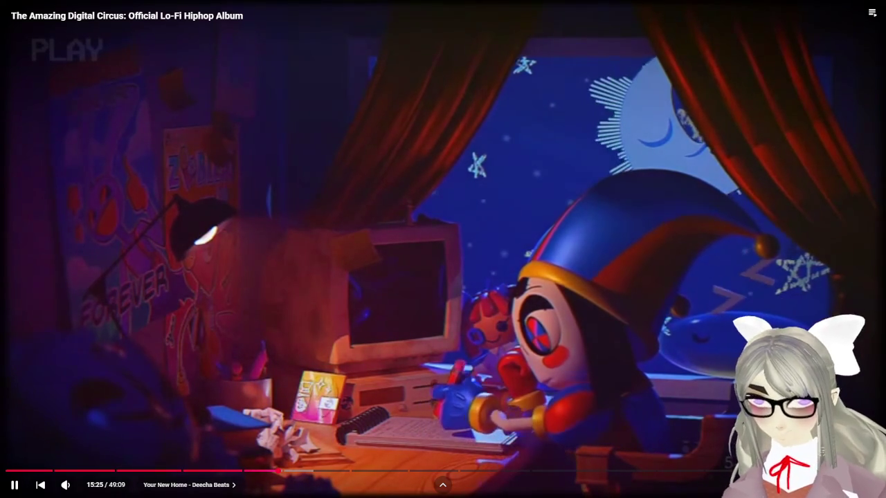
key(Escape)
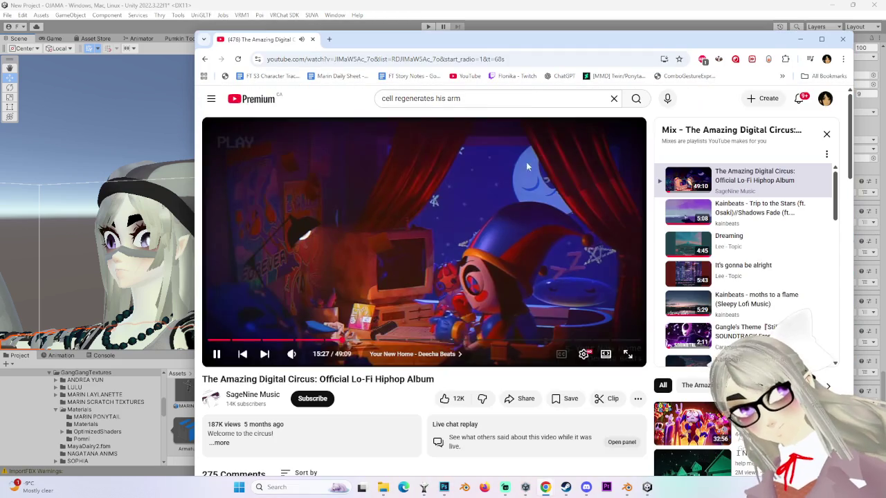
key(super+Right)
click(479, 96)
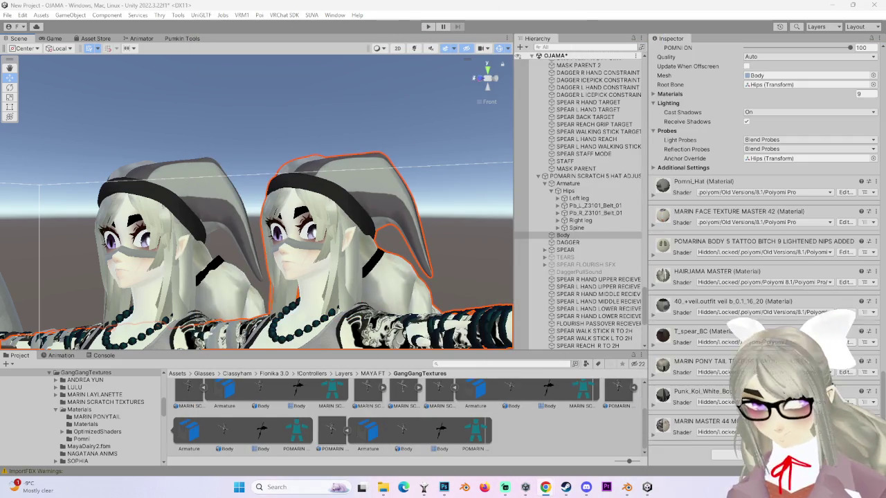
- View the character front-on and expand the Pomni_Hat material's texture settings
mouse_move(319, 242)
mouse_down()
mouse_move(350, 255)
mouse_move(372, 281)
mouse_up()
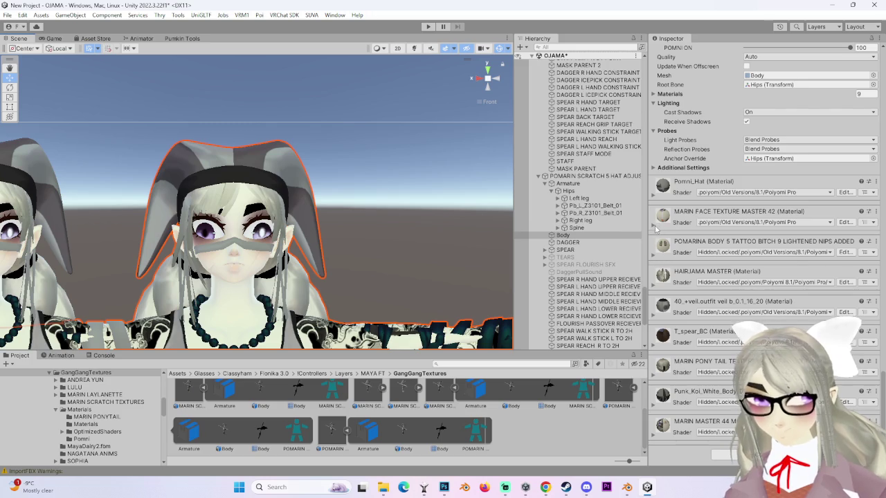
click(655, 197)
click(683, 304)
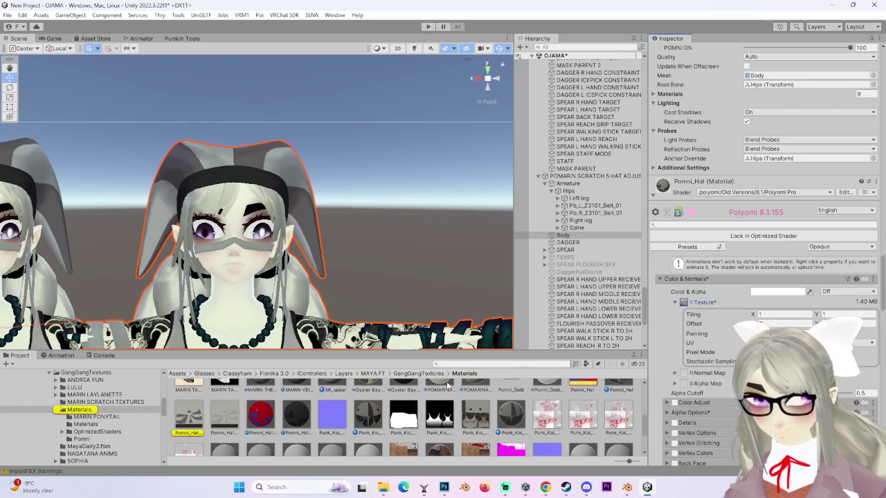
- Orbit out to the whole character, select the avatar root and open its eyelid Blink blendshape list
drag(217, 424, 662, 297)
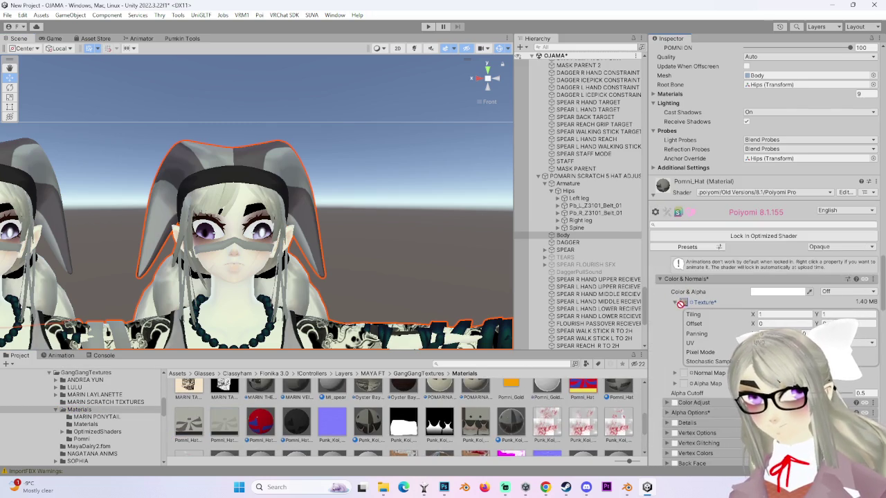
mouse_move(348, 217)
mouse_down()
mouse_move(338, 209)
mouse_move(309, 225)
mouse_move(376, 212)
mouse_move(273, 198)
mouse_move(273, 227)
mouse_up()
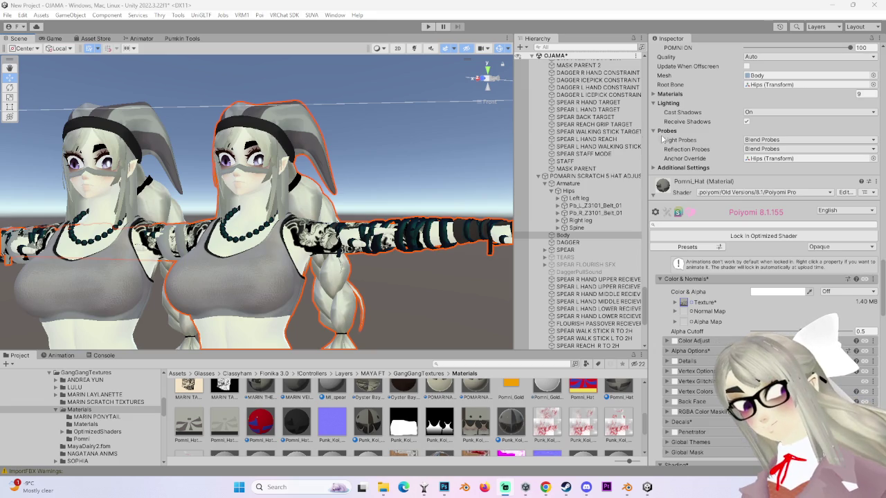
click(616, 178)
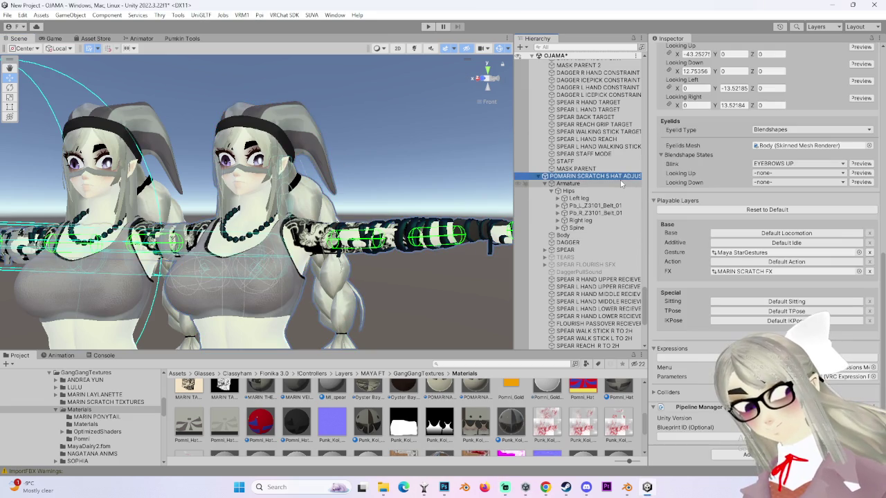
click(774, 164)
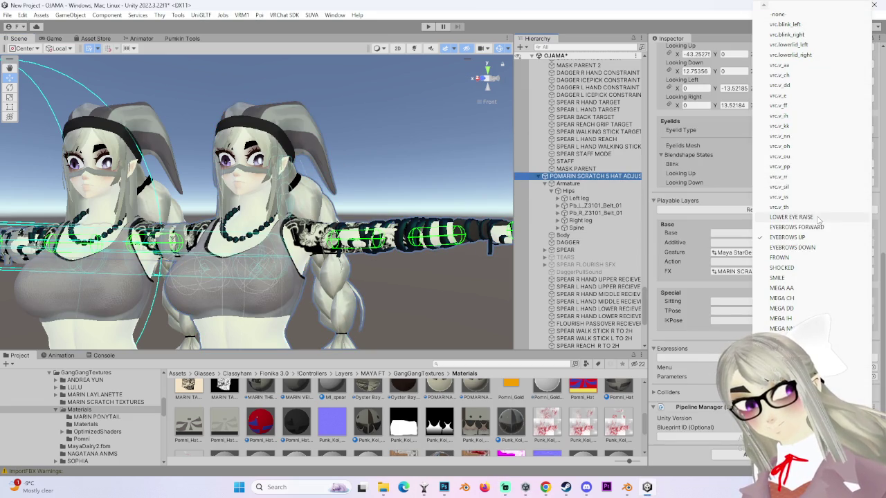
- Set the eyelid Blink blendshape to BLINK 5 and ping the FX controller in the MARIN LAYLANETTE folder
click(768, 232)
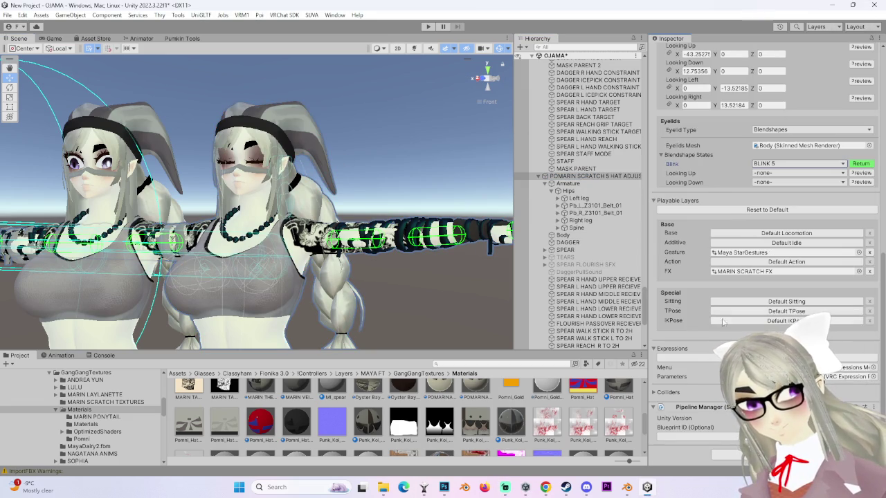
scroll(709, 277, up, 3)
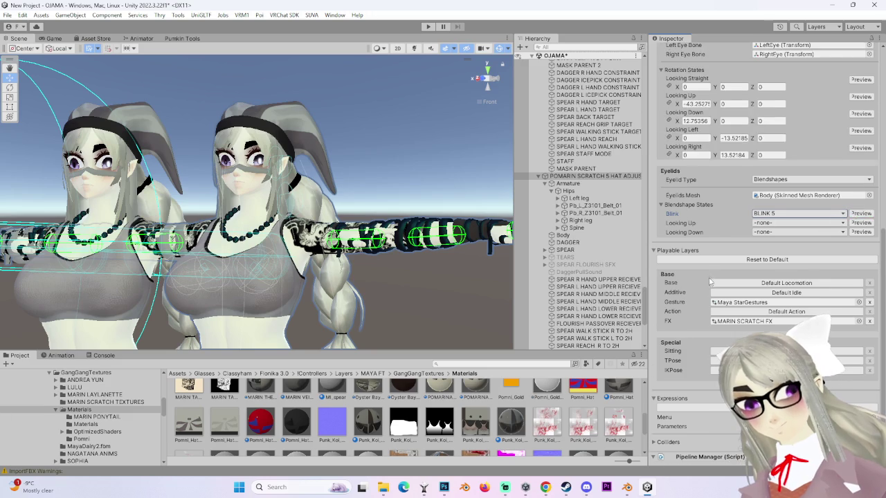
scroll(709, 284, up, 6)
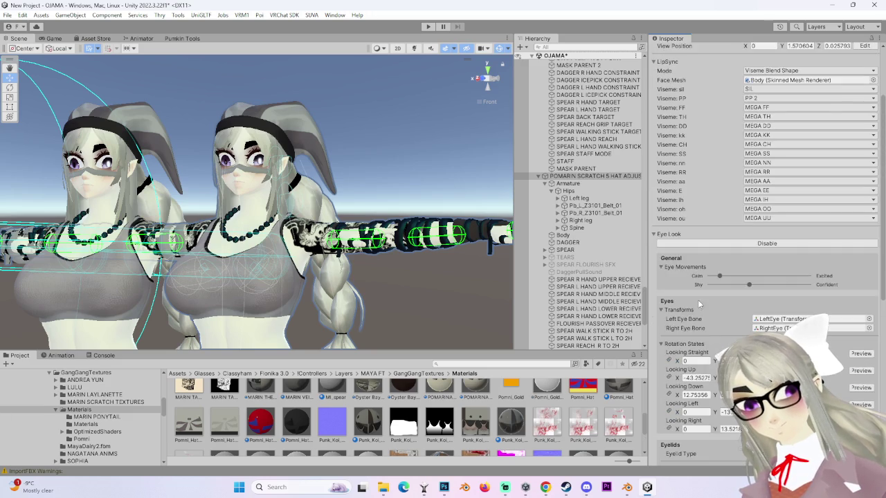
scroll(698, 303, up, 3)
scroll(698, 303, down, 5)
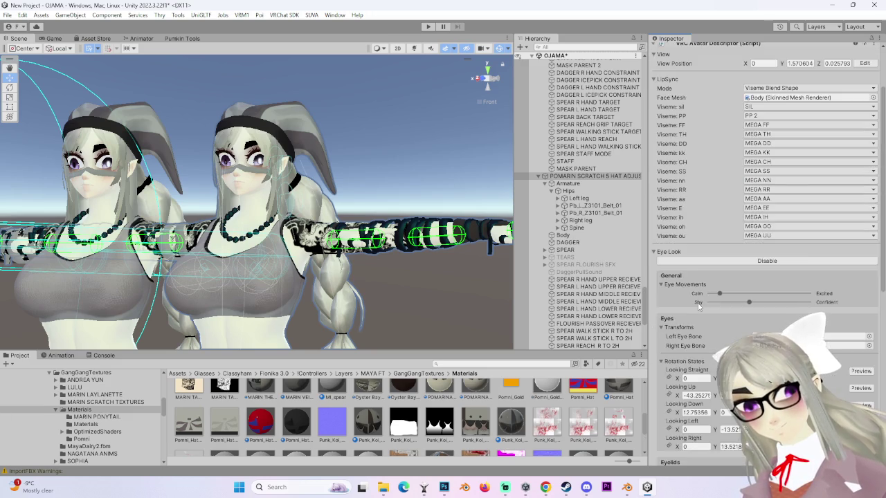
scroll(698, 297, down, 7)
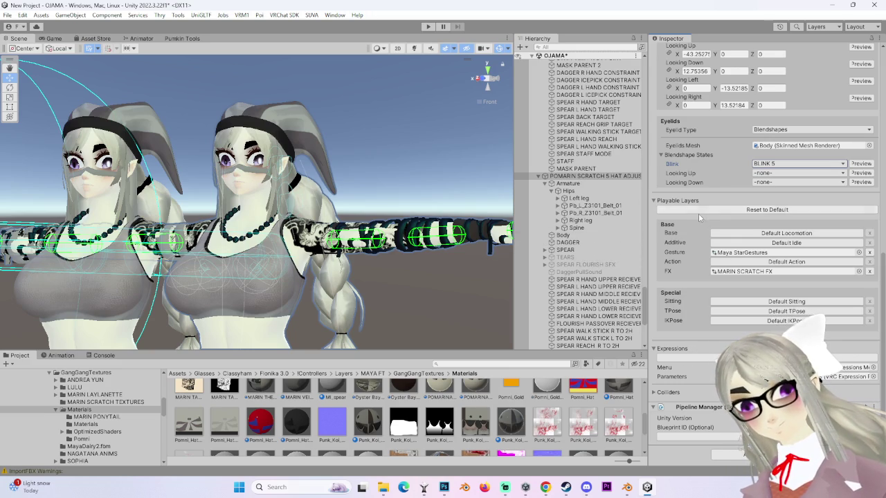
click(741, 271)
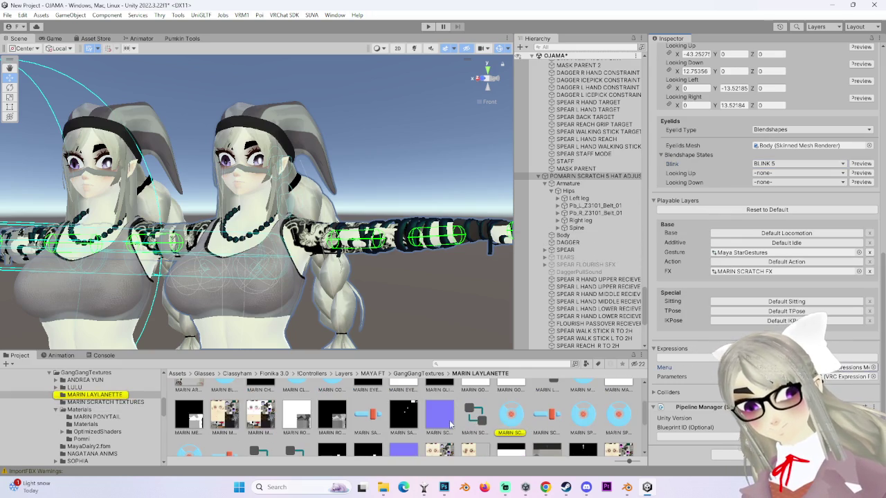
click(511, 415)
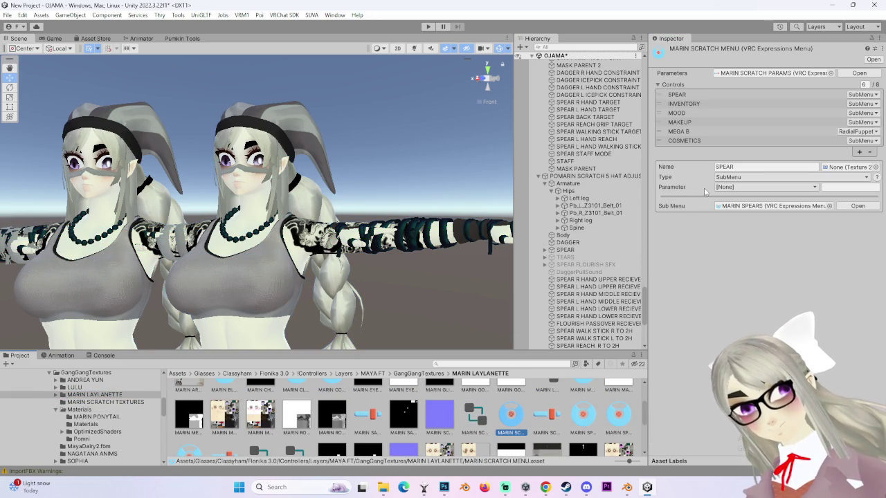
click(699, 103)
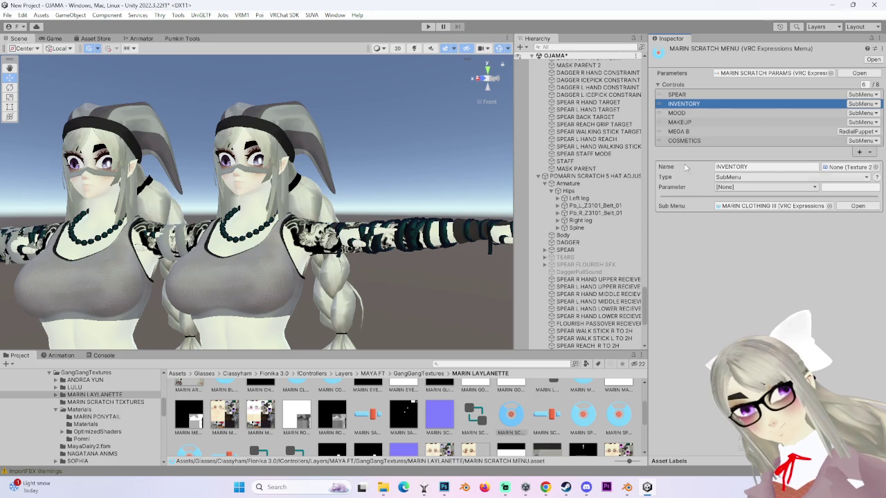
click(762, 206)
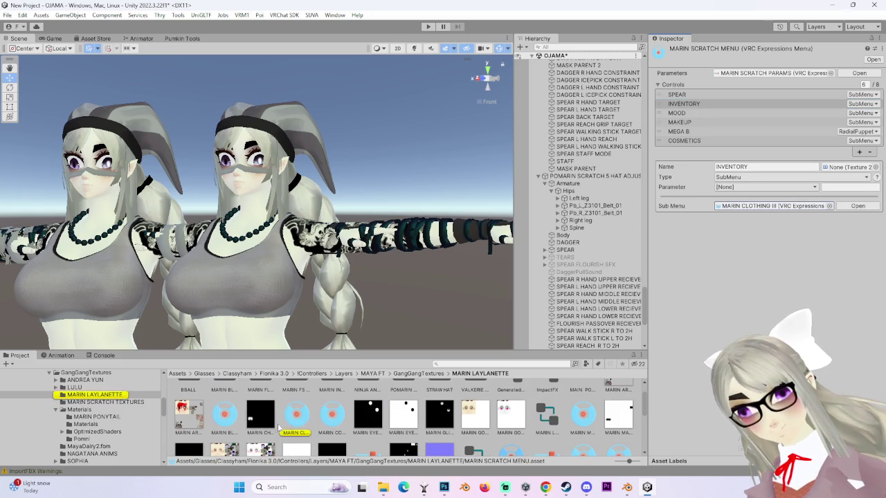
click(298, 416)
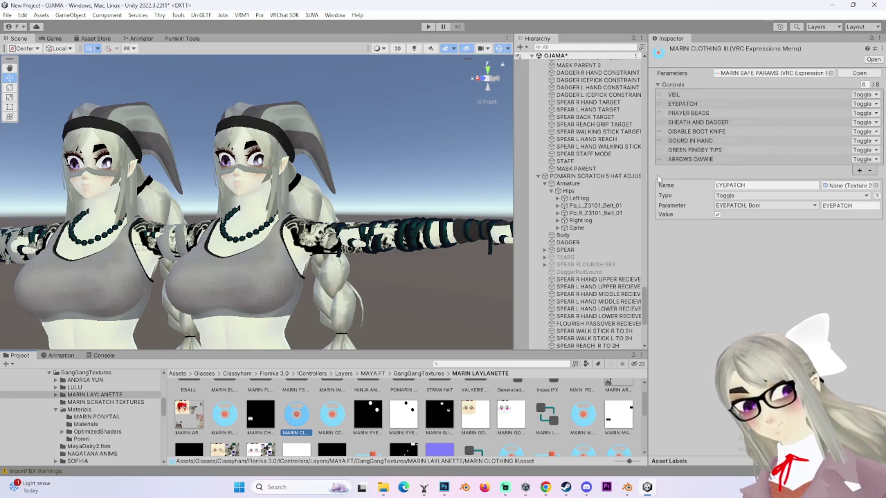
click(588, 176)
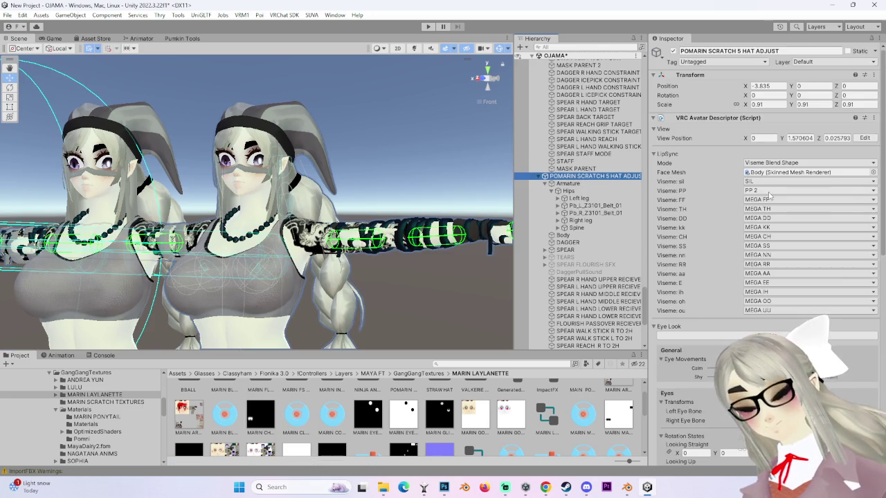
- Select the MARIN SCRATCH FX controller asset and open it in the Animator
scroll(714, 261, down, 5)
scroll(714, 261, down, 3)
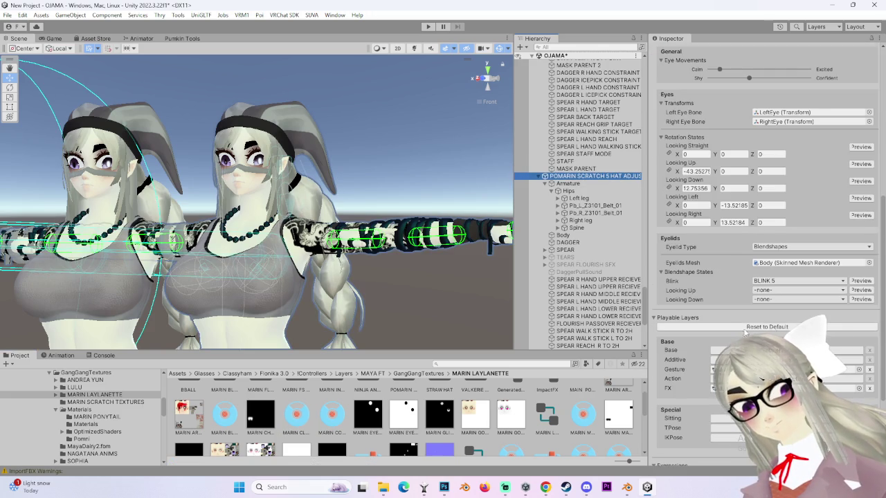
scroll(731, 336, down, 3)
click(740, 290)
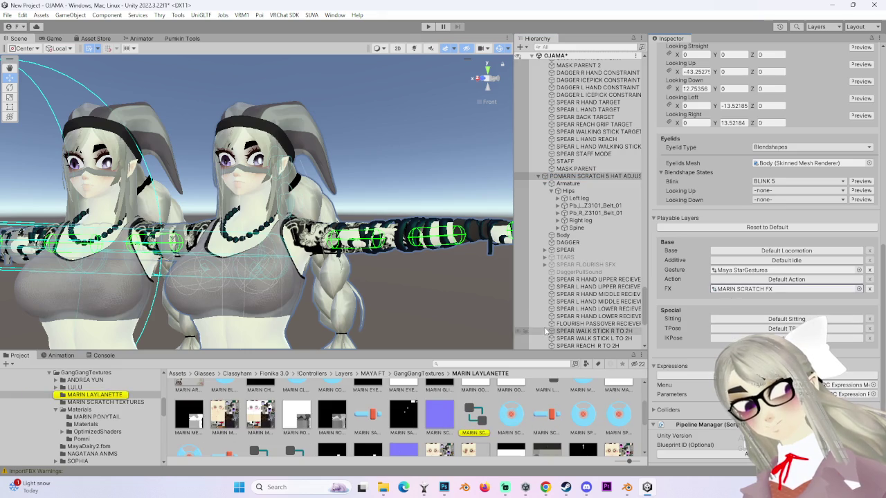
click(477, 419)
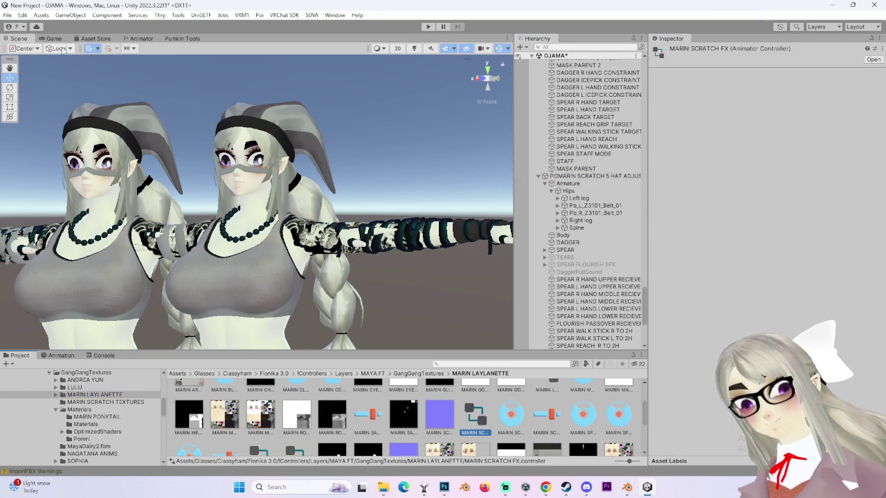
click(141, 39)
- Scroll through the controller's toggle and spear mode layers, then reselect the avatar
scroll(89, 273, down, 10)
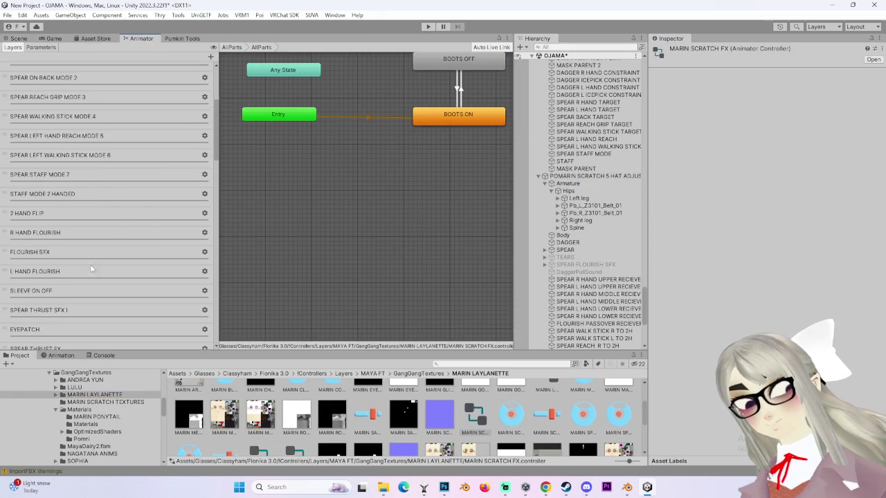
drag(217, 160, 199, 363)
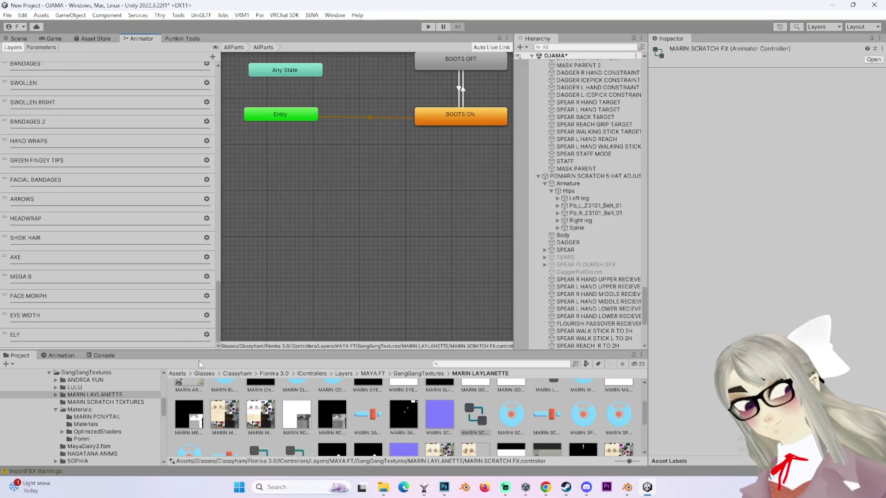
scroll(136, 325, up, 10)
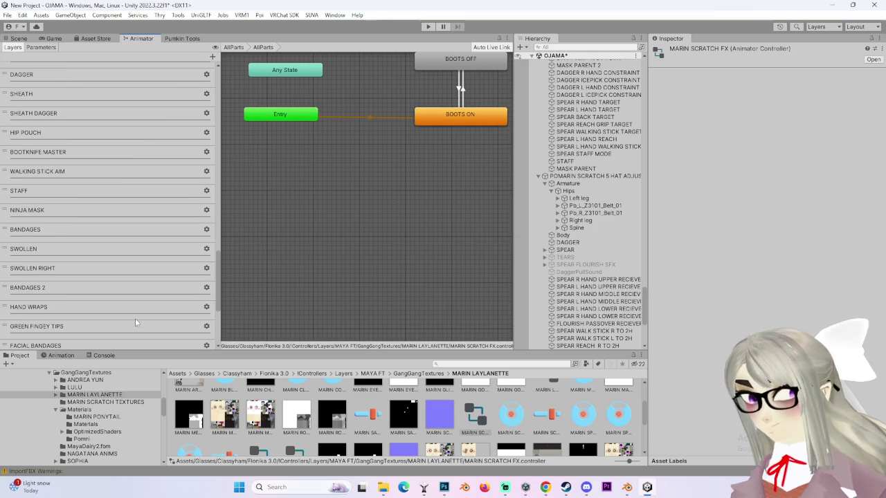
scroll(135, 319, down, 10)
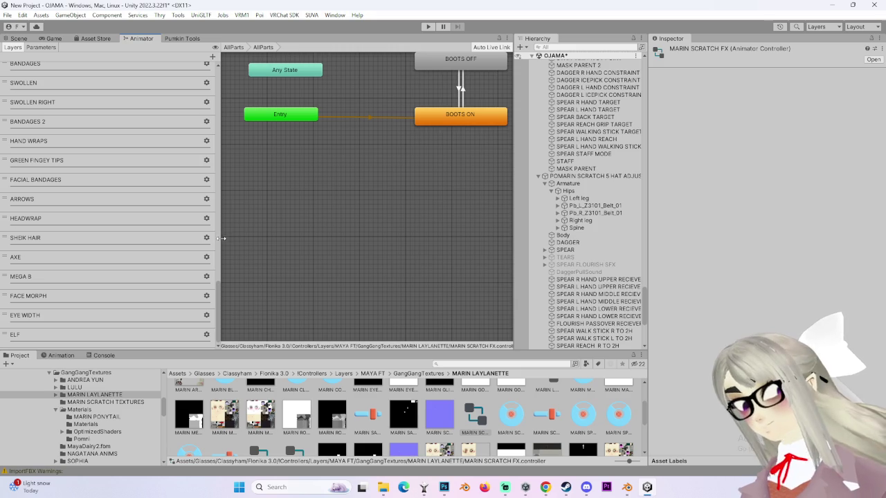
scroll(166, 239, up, 3)
scroll(165, 239, up, 15)
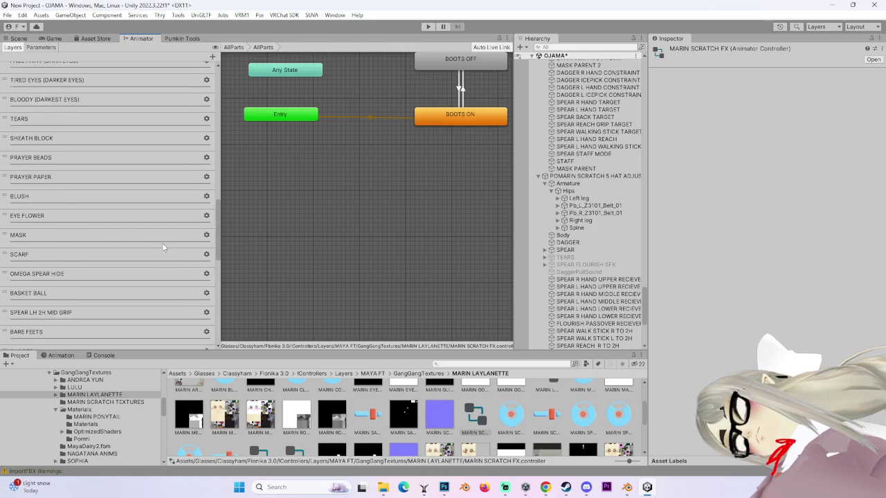
scroll(162, 244, up, 5)
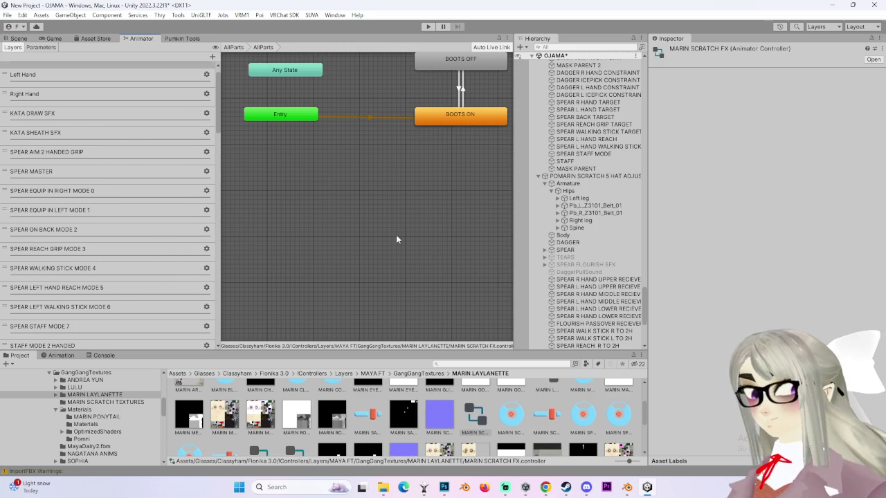
click(588, 176)
scroll(740, 238, down, 10)
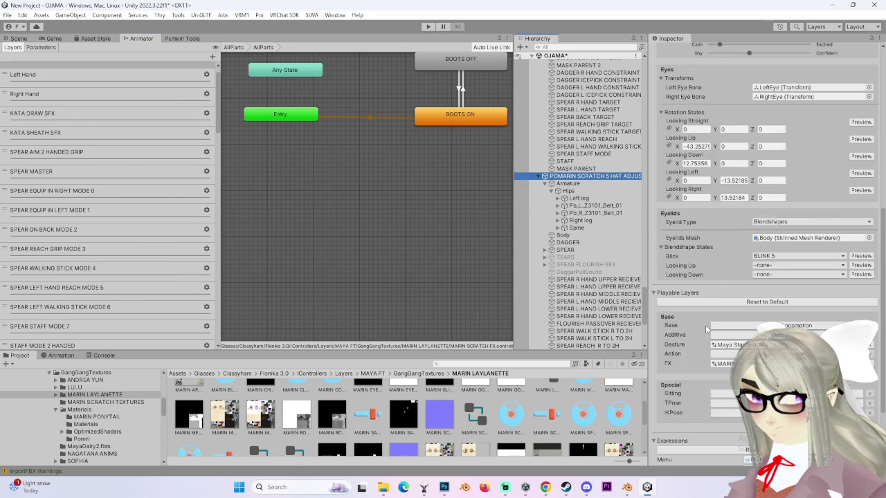
- Open MARIN SCRATCH PARAMS and check its POMNI bool entry
click(786, 289)
click(546, 415)
scroll(728, 305, down, 10)
scroll(728, 305, down, 15)
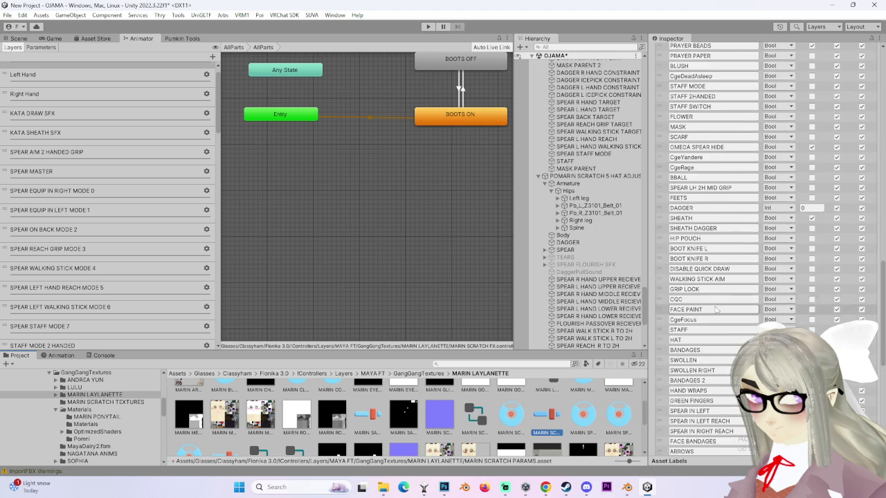
scroll(688, 371, down, 3)
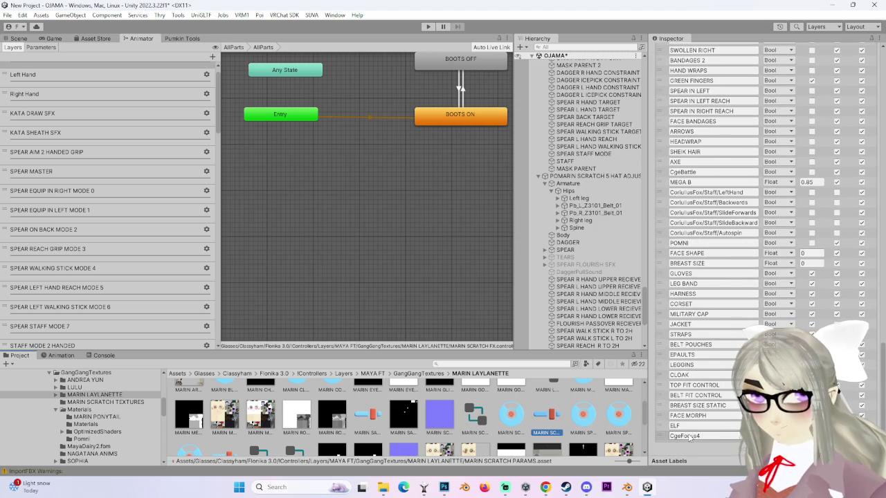
click(687, 243)
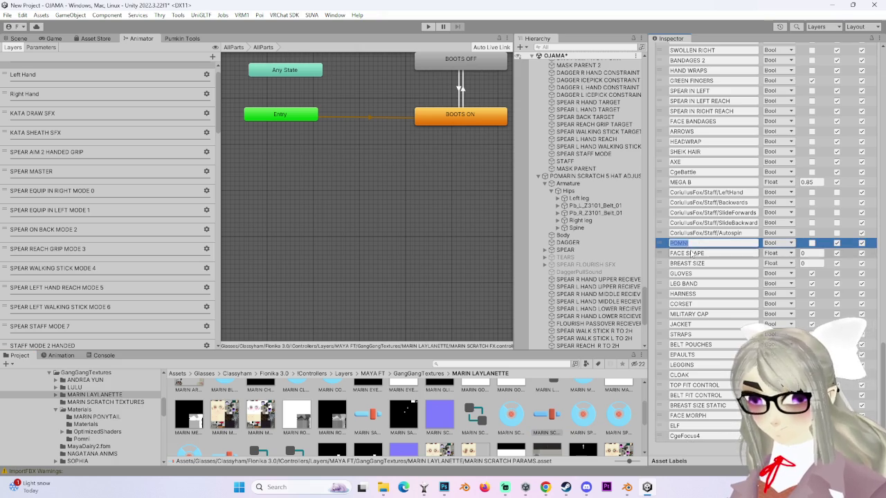
- Show the FX controller's Animator parameters (HAT, BANDAGES, MEGA B, FACE MORPH) in a widened panel
click(421, 239)
click(42, 47)
drag(219, 242, 237, 242)
drag(236, 87, 249, 339)
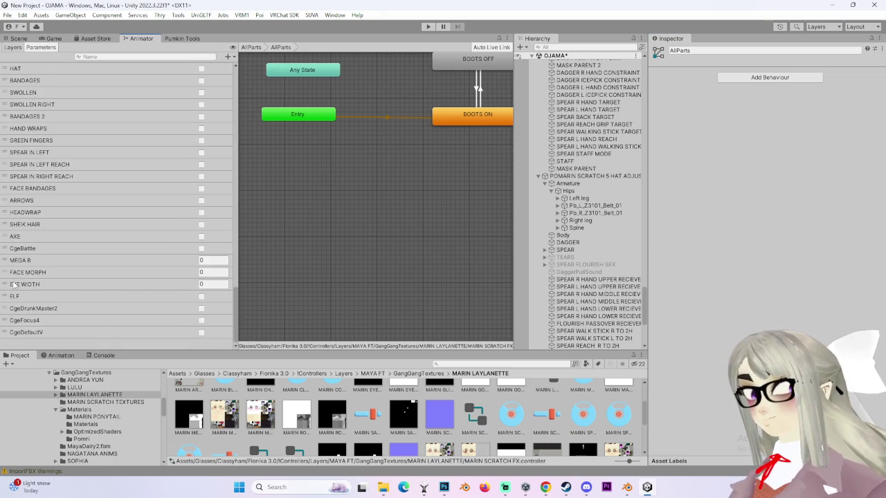
- Add a Bool parameter named POMNI to MARIN SCRATCH FX, then go back to its Layers list
scroll(25, 289, up, 5)
scroll(21, 270, down, 2)
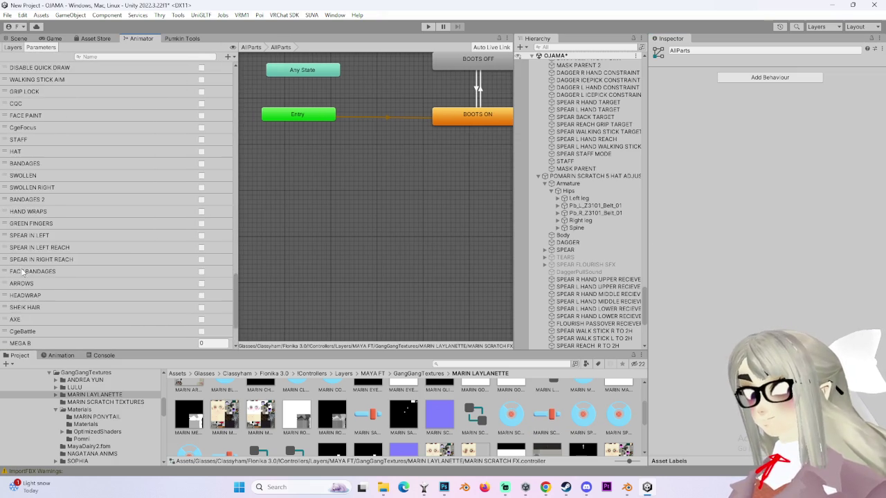
scroll(22, 282, up, 10)
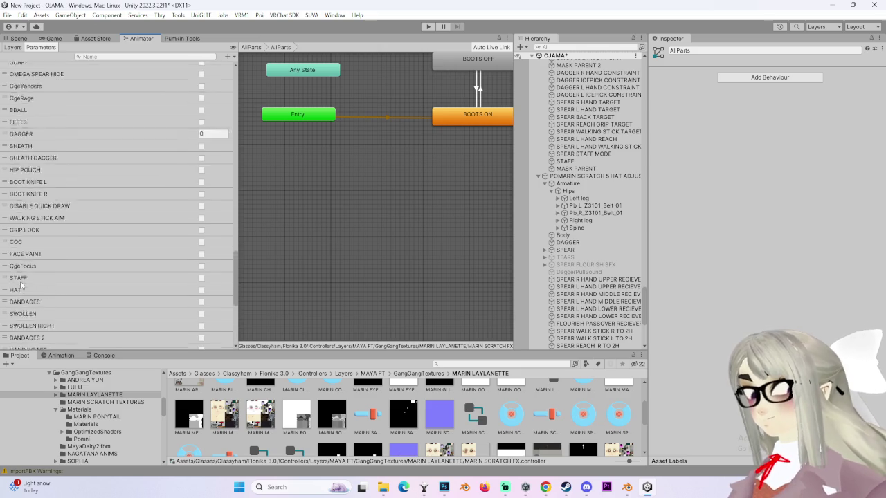
scroll(18, 290, down, 10)
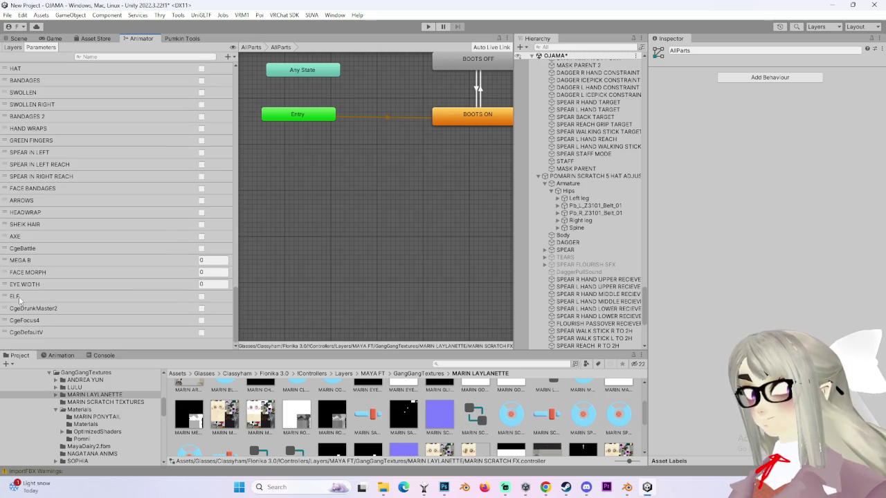
scroll(55, 319, up, 5)
scroll(55, 319, up, 10)
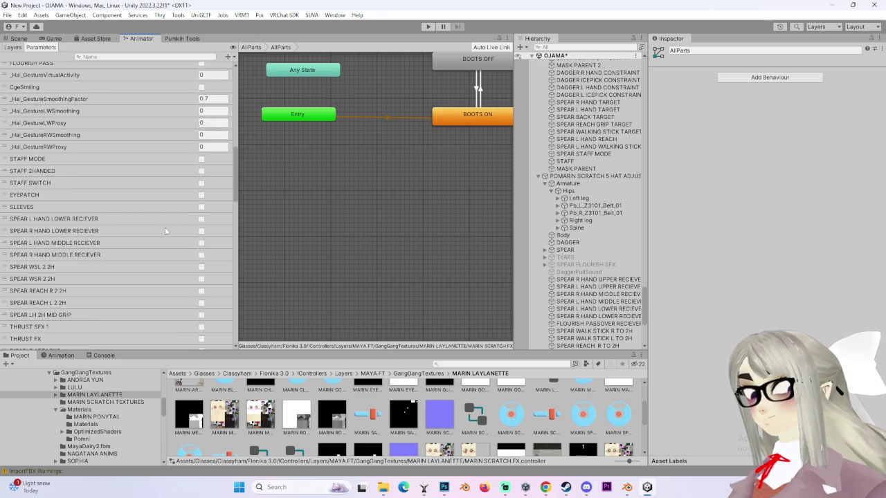
drag(236, 181, 242, 357)
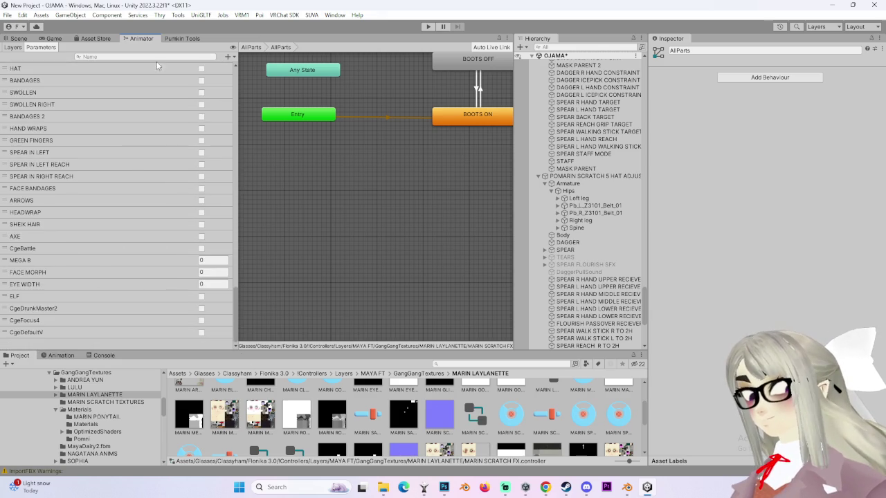
click(228, 56)
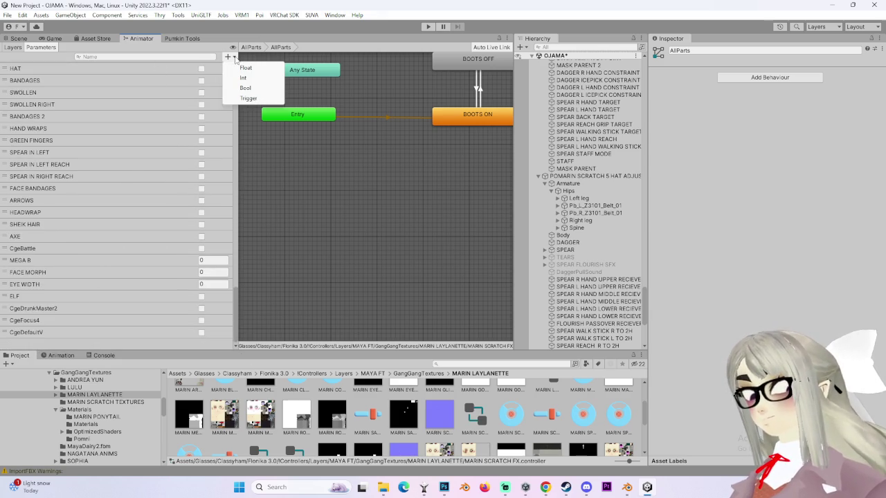
click(253, 87)
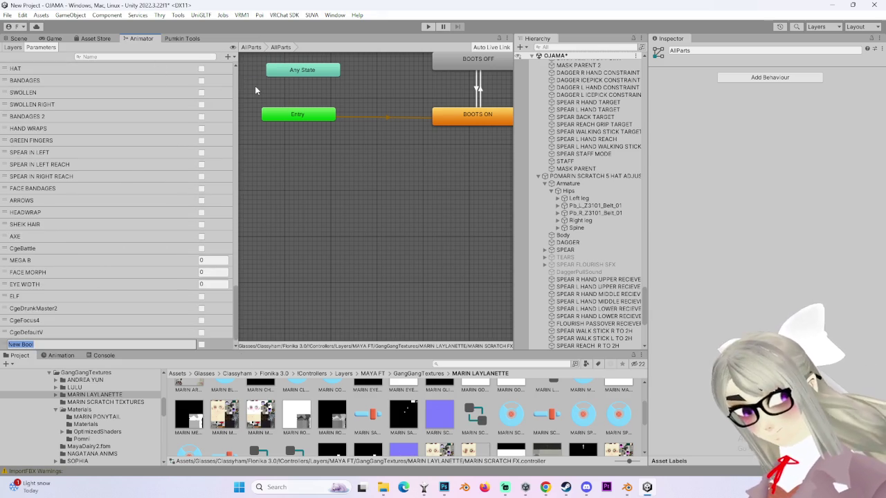
text(POMNI)
key(Return)
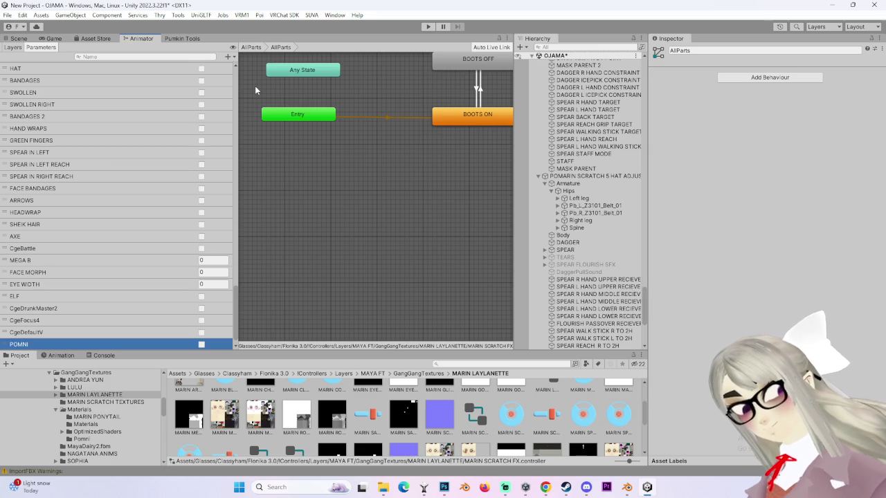
click(13, 47)
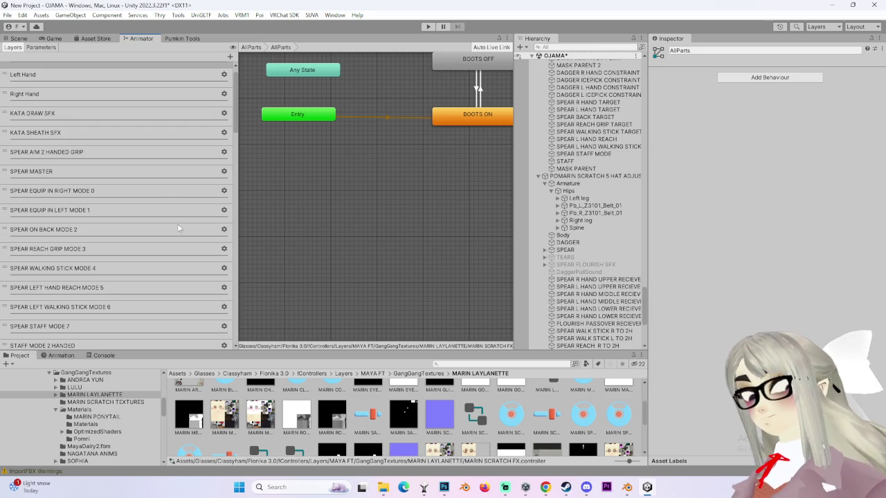
- Add a new animator layer named POMNI and check its weight of 1
scroll(177, 223, down, 5)
scroll(180, 236, down, 5)
scroll(197, 231, down, 5)
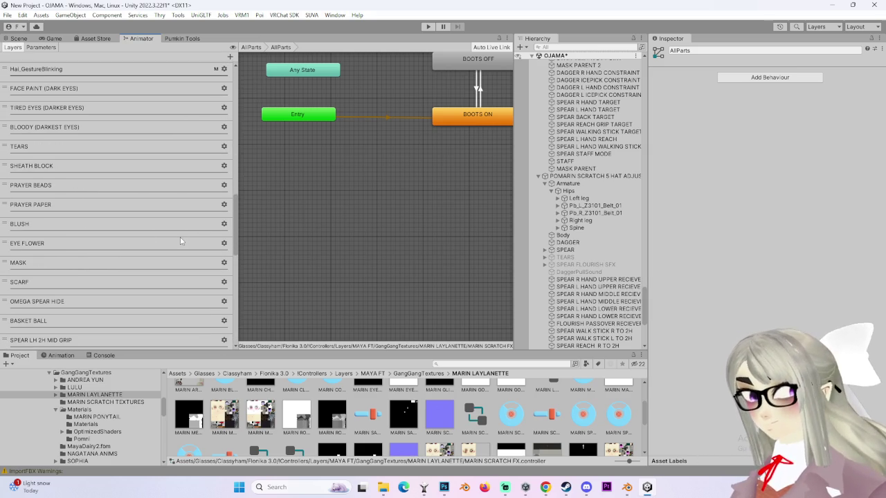
scroll(177, 232, down, 10)
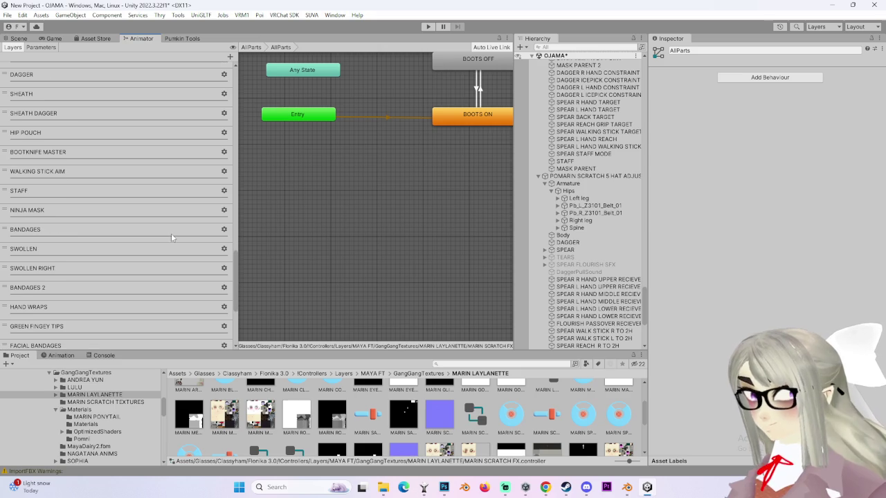
scroll(169, 226, down, 5)
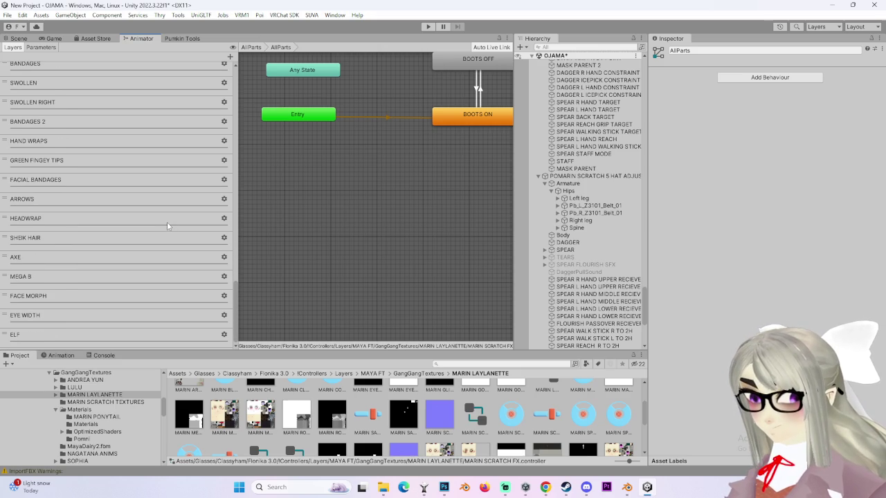
click(231, 58)
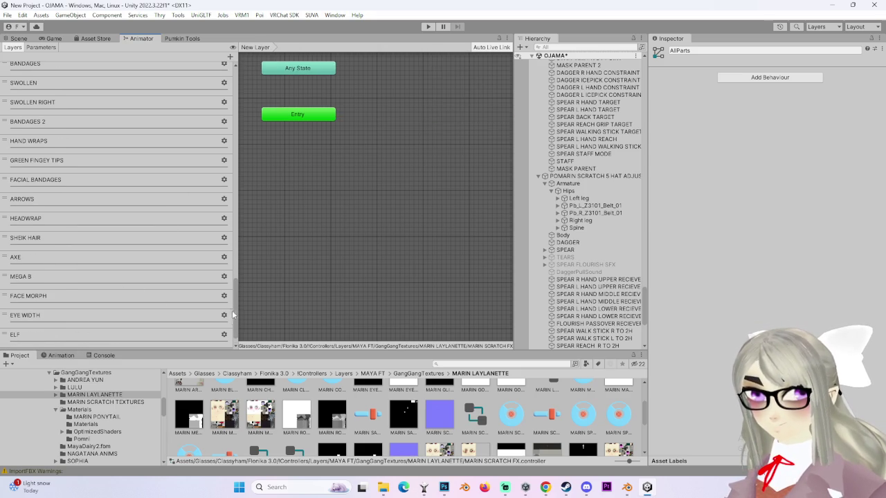
scroll(235, 311, down, 1)
click(128, 331)
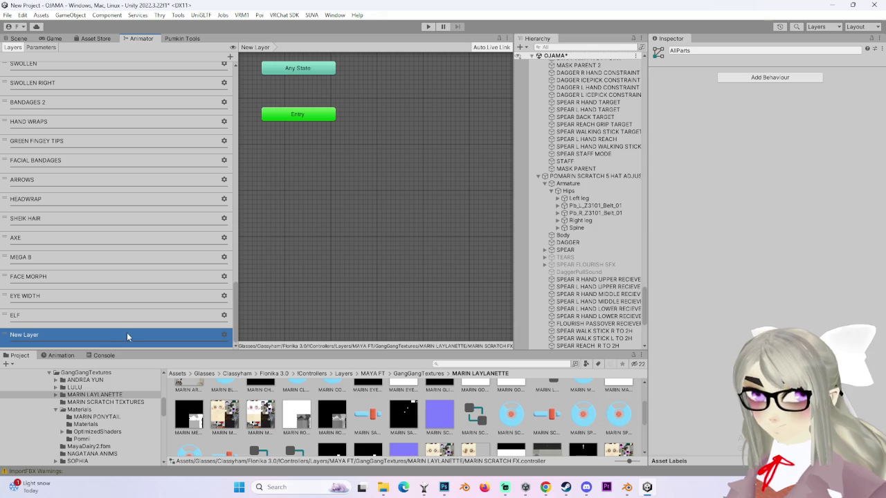
double_click(29, 336)
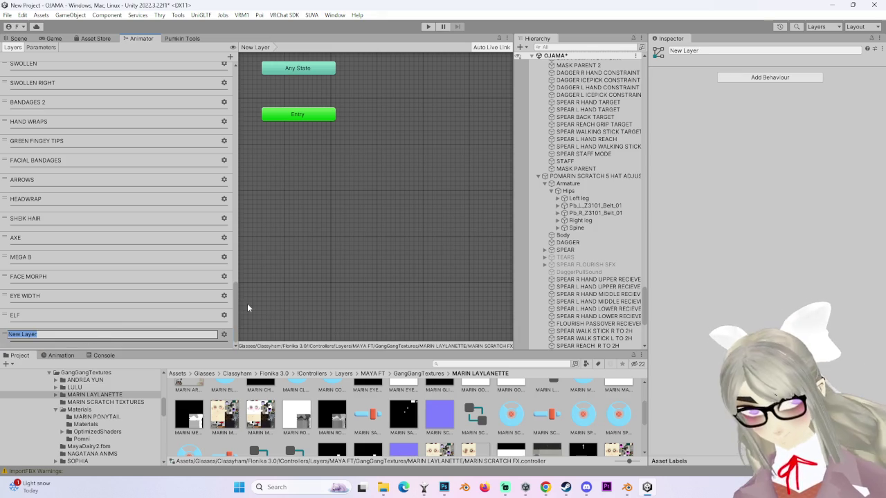
text(POMNI)
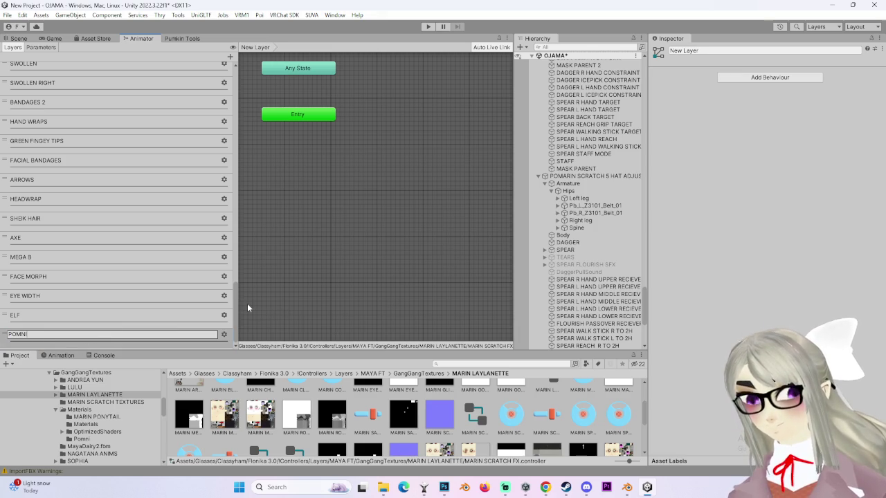
key(Return)
click(224, 334)
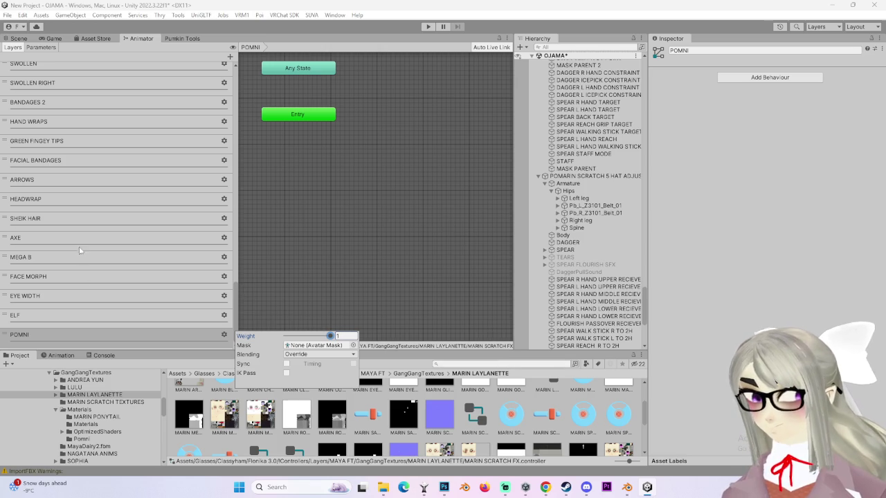
- Open the HEADWRAP layer, select HEADWRAP ON and ping its motion clip
click(104, 199)
click(435, 139)
click(773, 74)
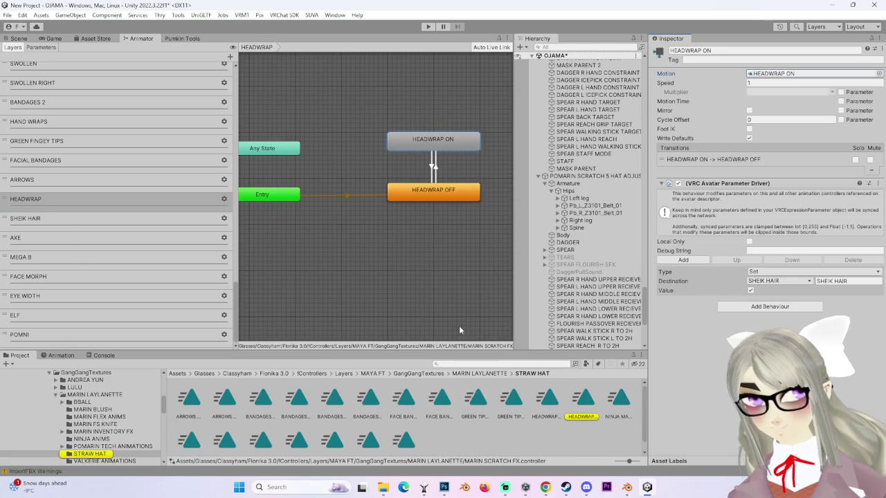
- Create a new animation clip named POMNI in the STRAW HAT folder
right_click(491, 446)
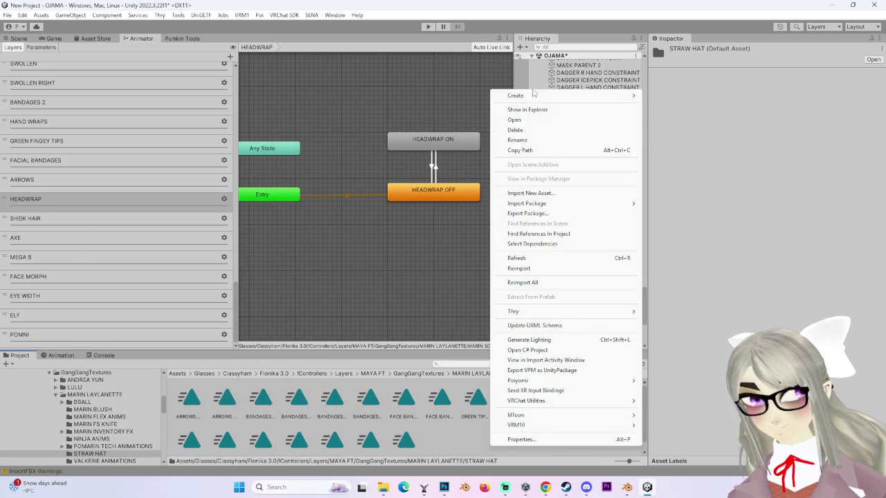
mouse_move(534, 99)
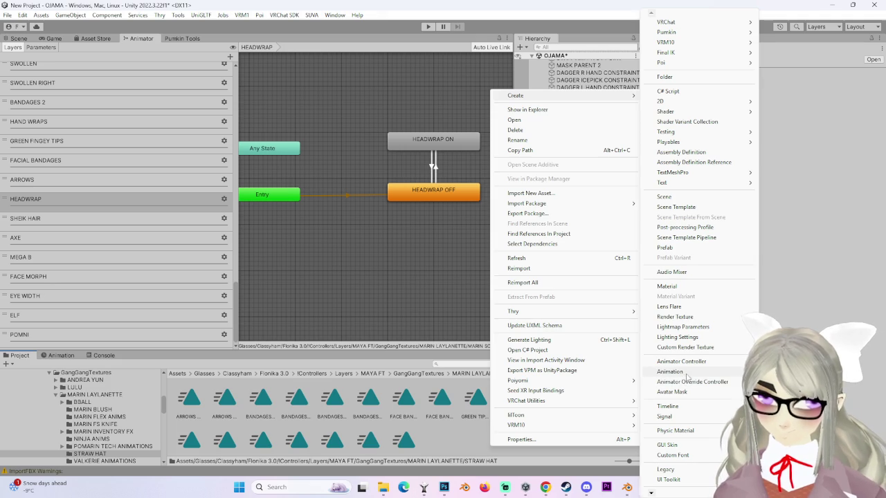
click(685, 374)
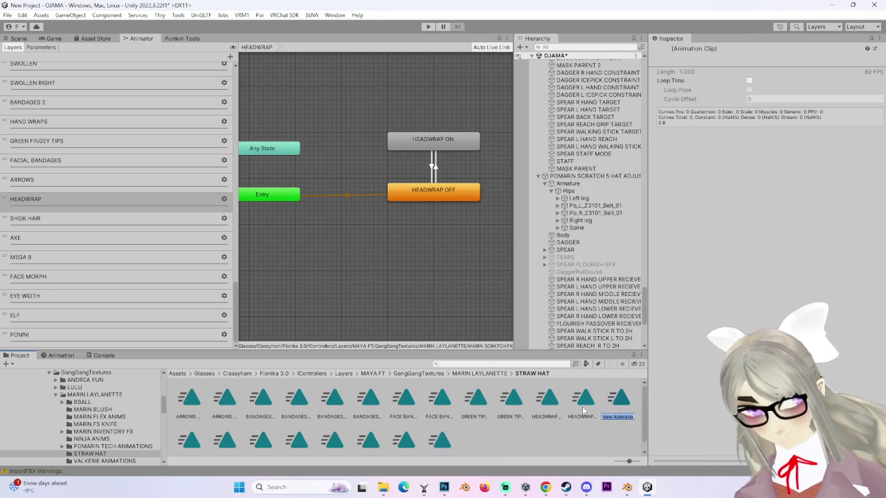
text(S)
key(Return)
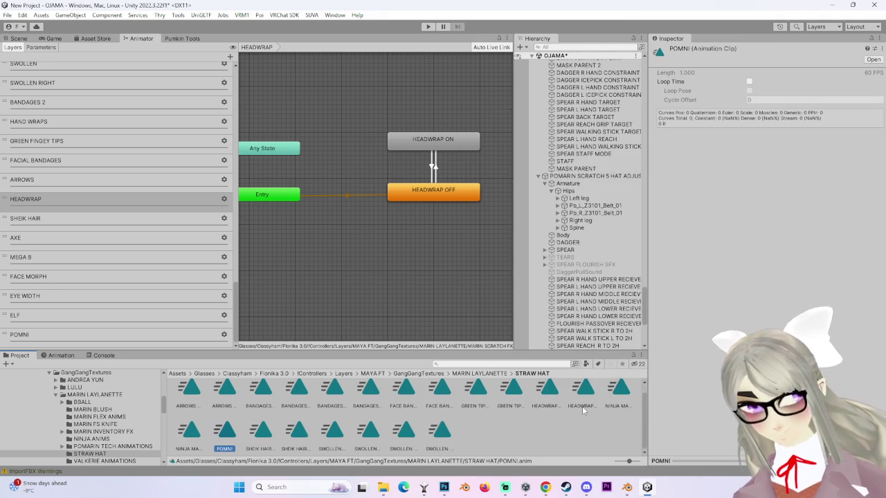
double_click(227, 450)
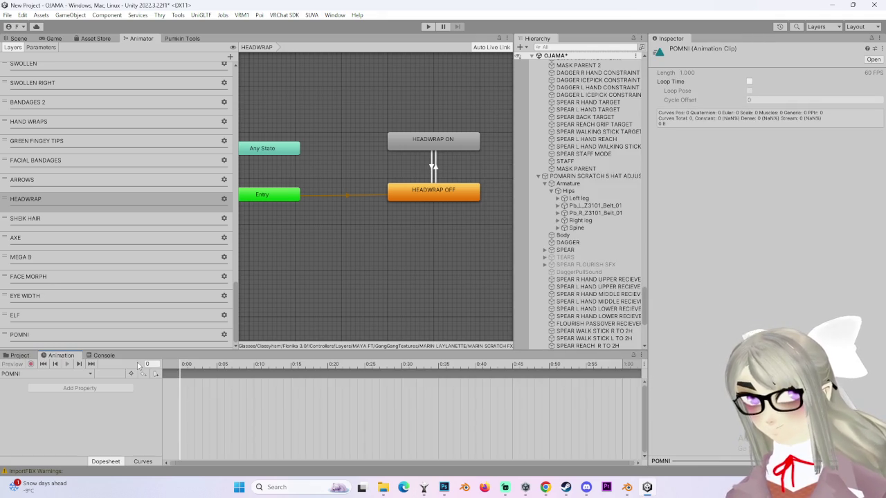
click(20, 355)
- Rename the clip to POMNI ON
key(F2)
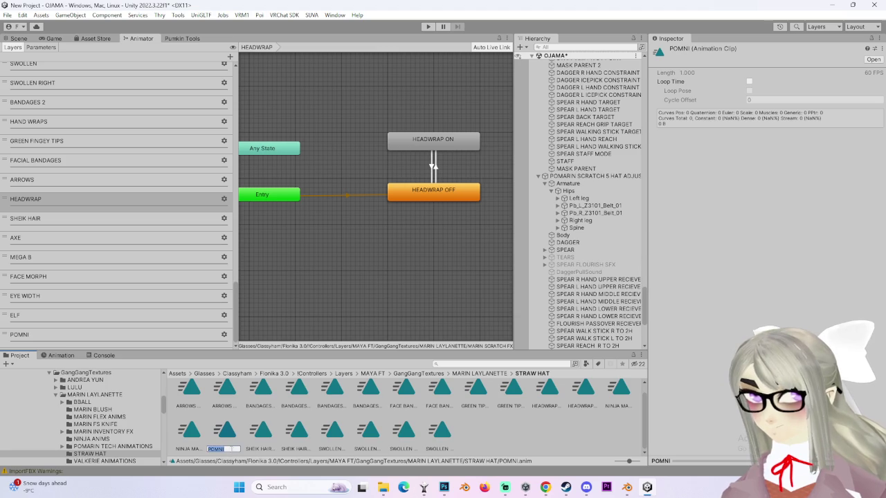
text( ON)
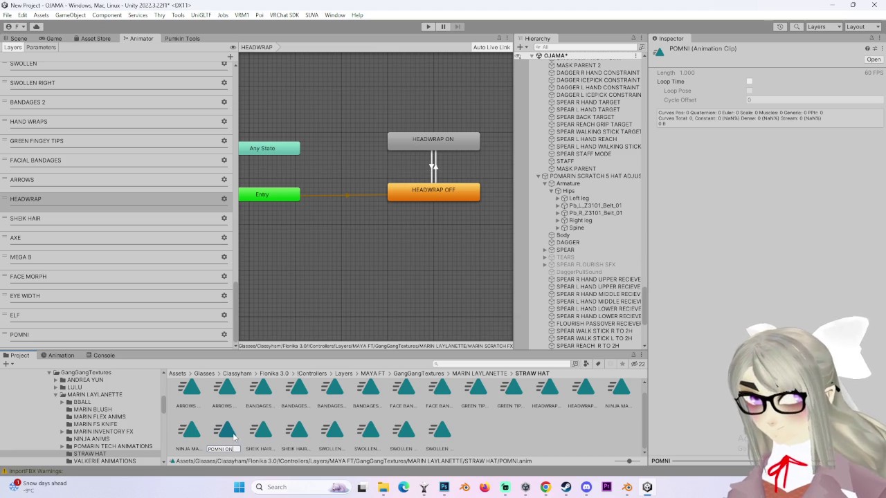
key(Return)
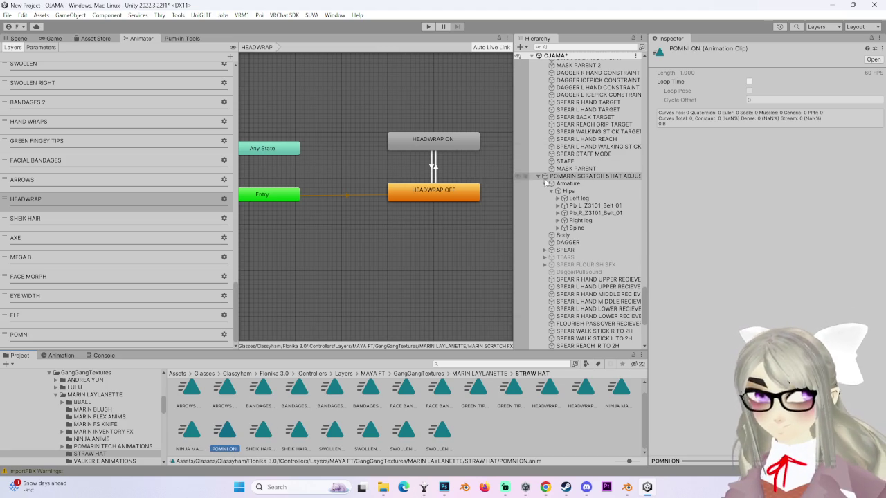
drag(514, 181, 376, 181)
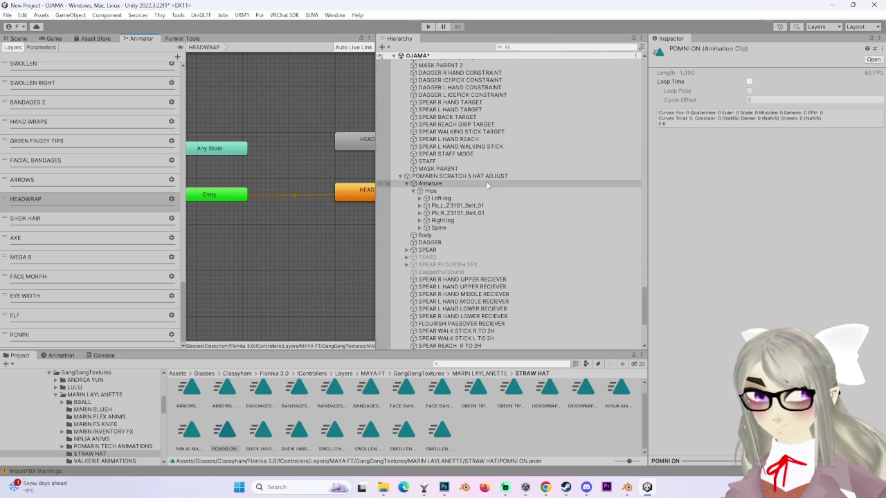
- Duplicate the POMARIN SCRATCH 5 HAT ADJUST avatar and enable the copy
click(486, 178)
key(ctrl+d)
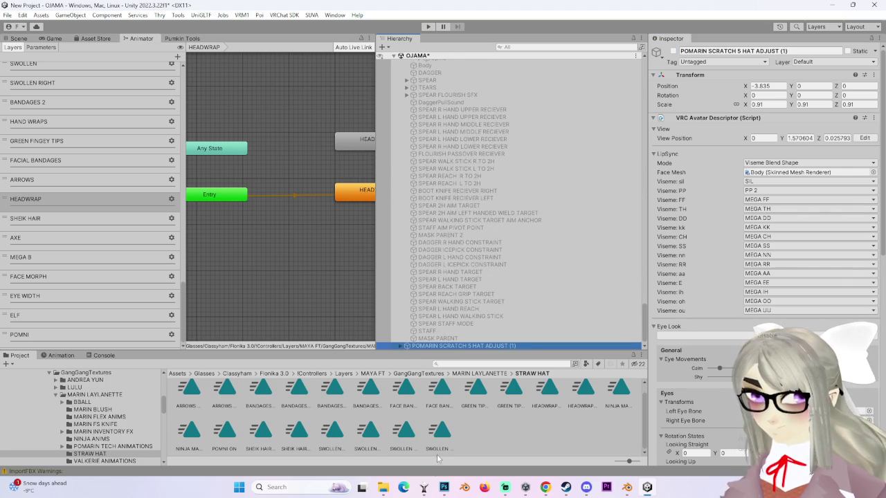
drag(224, 434, 469, 343)
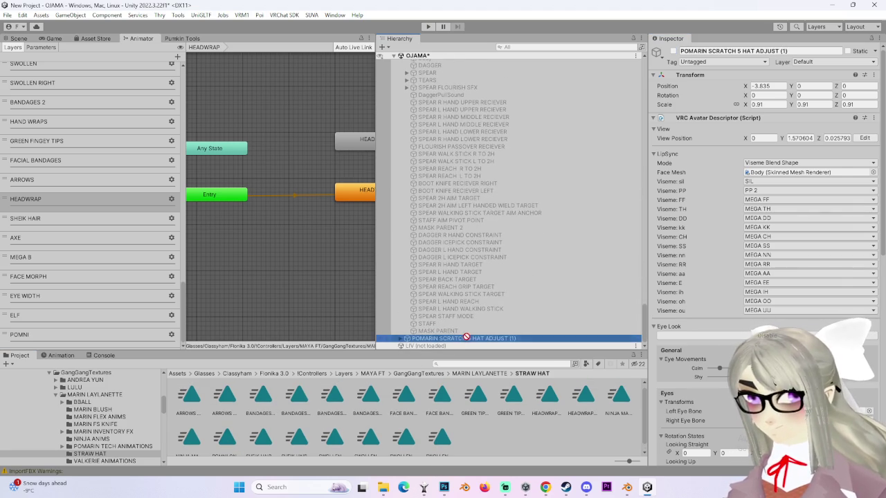
click(18, 38)
key(alt+shift+a)
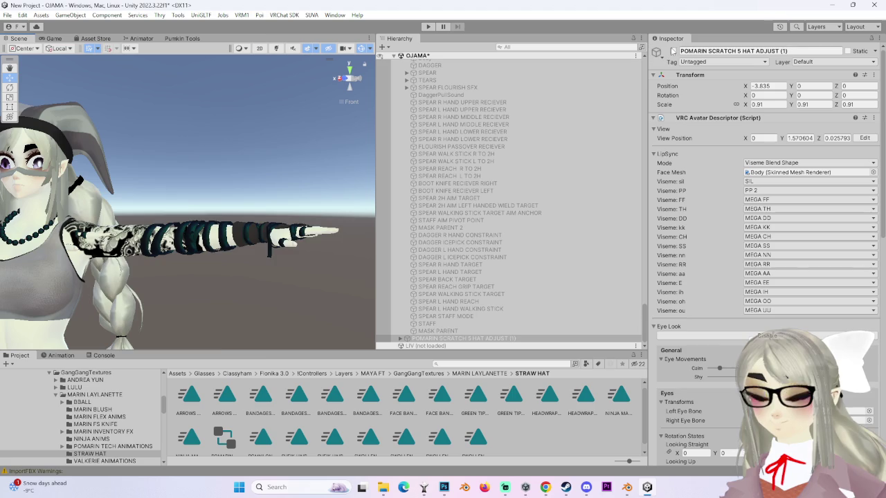
- Open the Animation window and start previewing and recording the POMNI ON clip
click(60, 355)
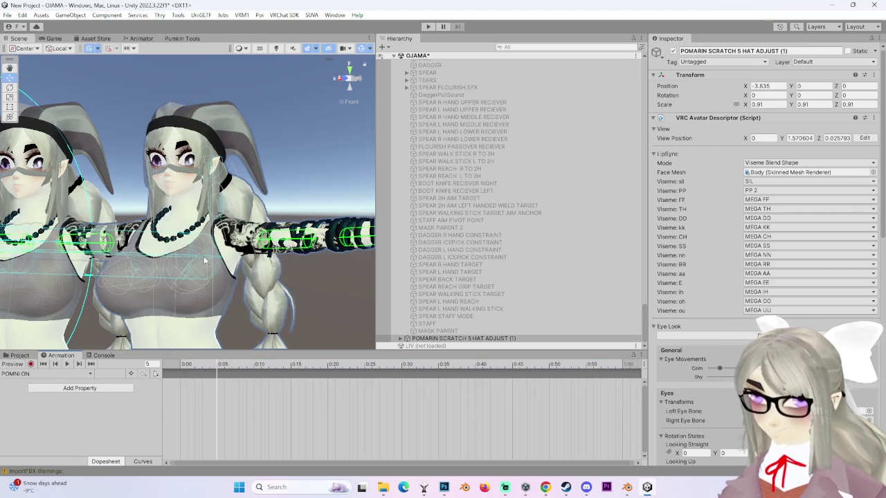
click(12, 364)
click(30, 364)
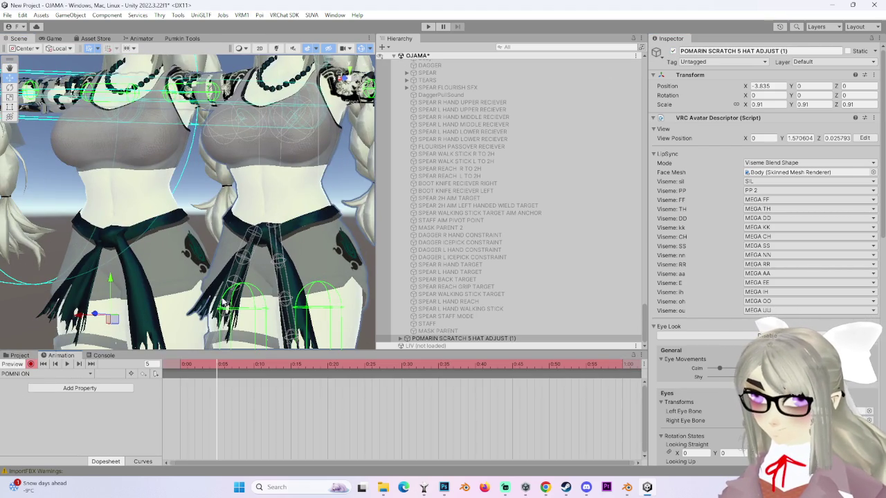
- Frame the duplicate's Body mesh, reselect its root, then stop recording
click(414, 338)
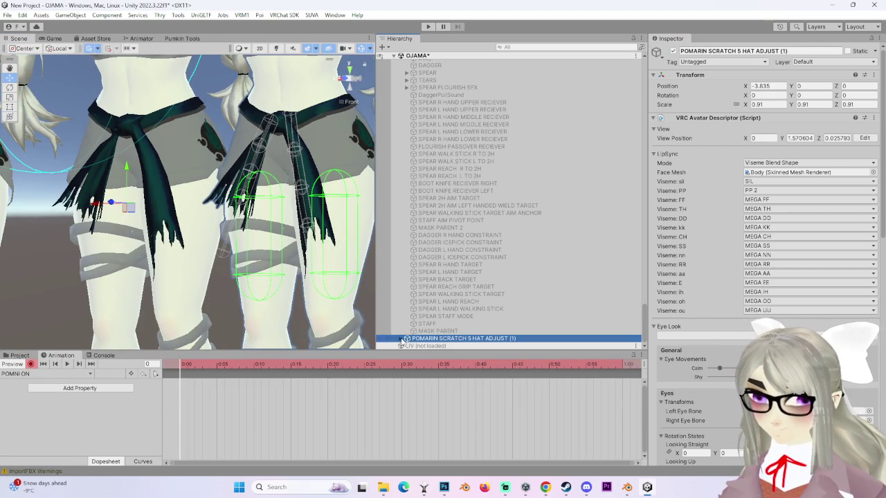
click(400, 338)
click(431, 298)
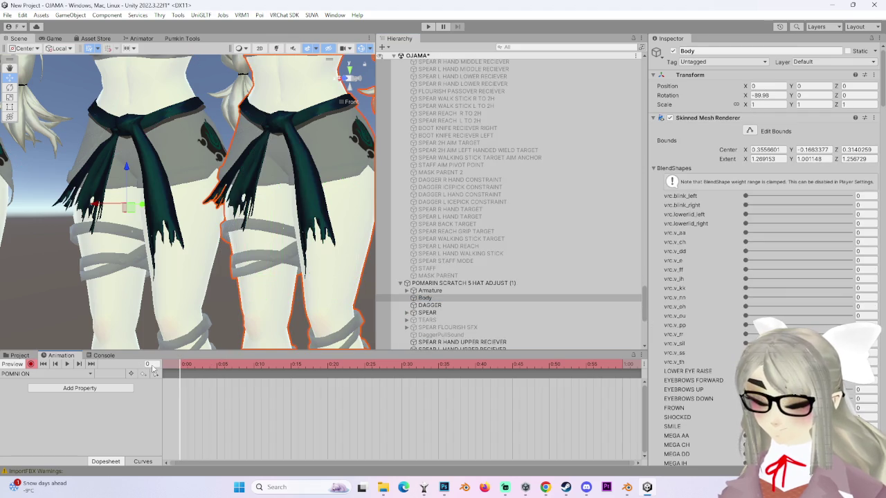
key(f)
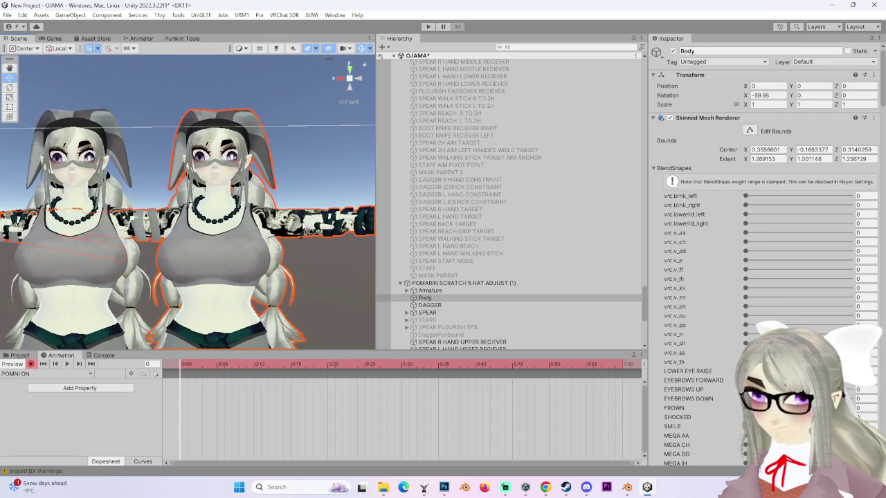
click(475, 284)
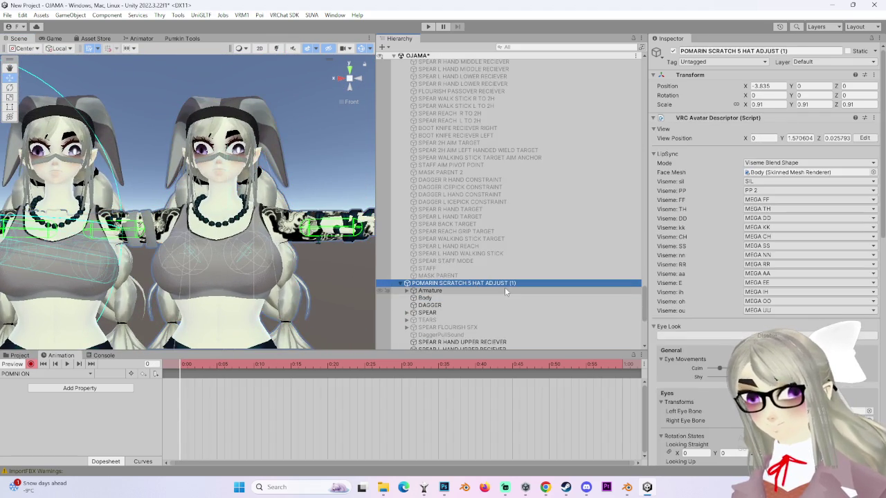
scroll(693, 263, down, 5)
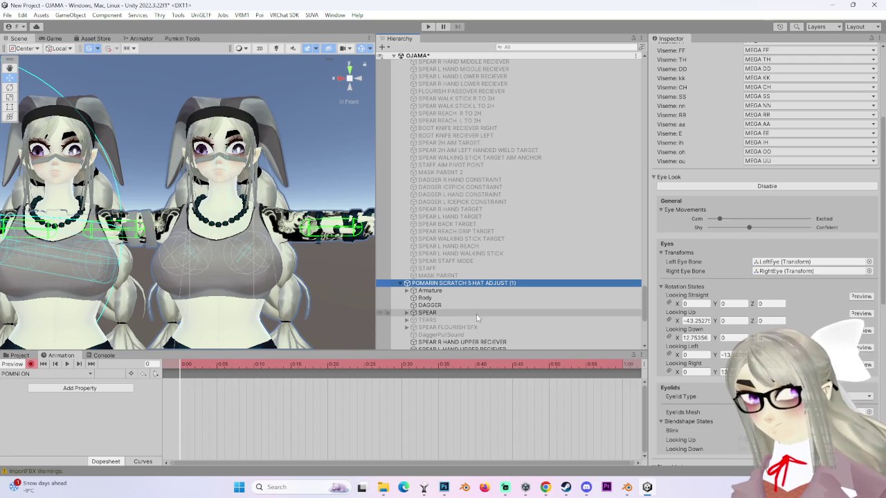
click(20, 365)
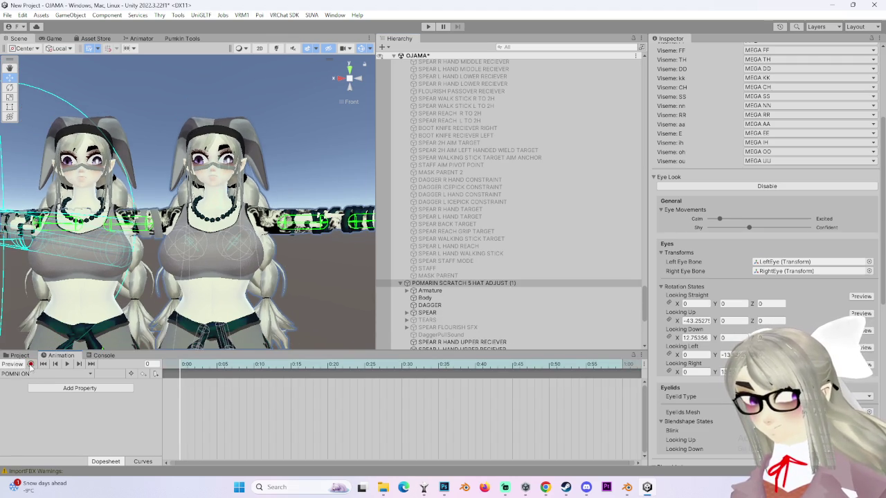
- Resume recording and key the Body's POMNI ON blend shape at 100
click(30, 364)
click(425, 298)
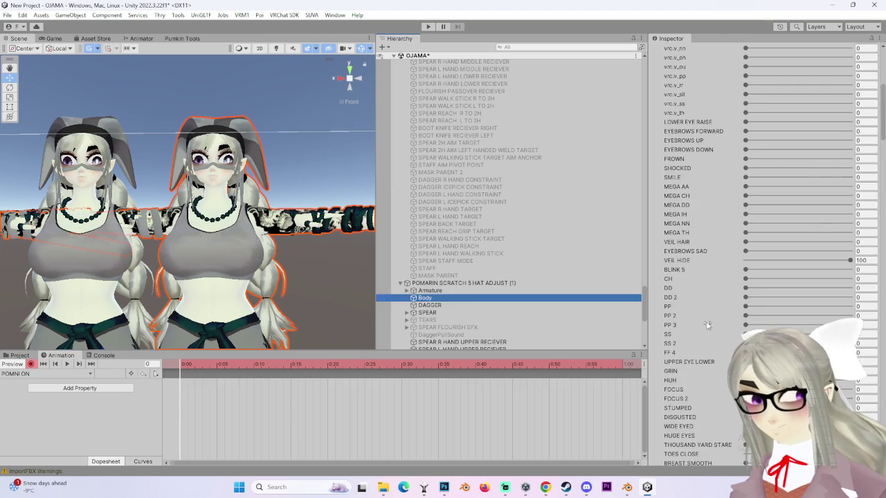
scroll(695, 339, down, 15)
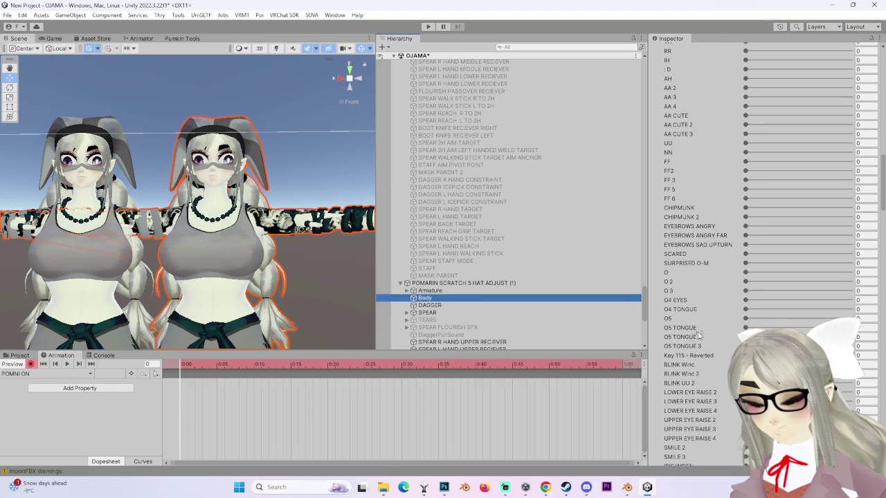
scroll(692, 363, down, 5)
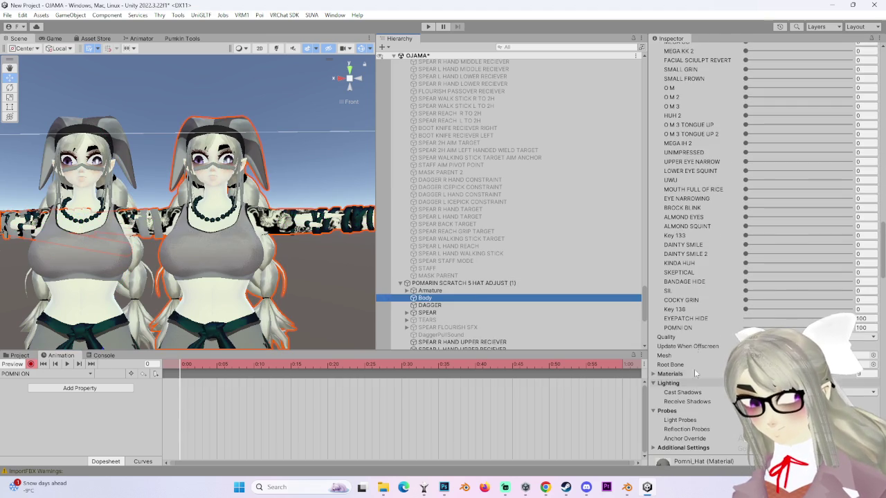
right_click(698, 330)
click(717, 399)
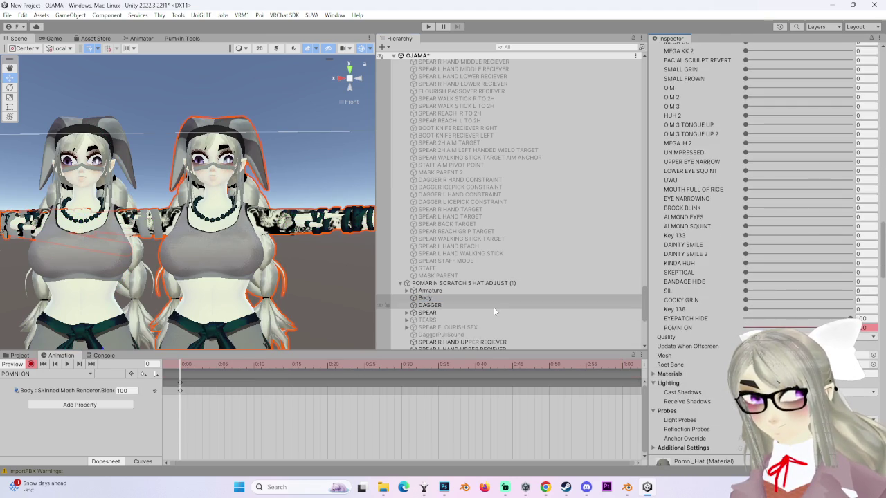
- Expand the Armature through Hips, Spine, Chest and Neck down to the Head bone's children
click(406, 291)
click(412, 305)
click(413, 298)
scroll(416, 298, down, 3)
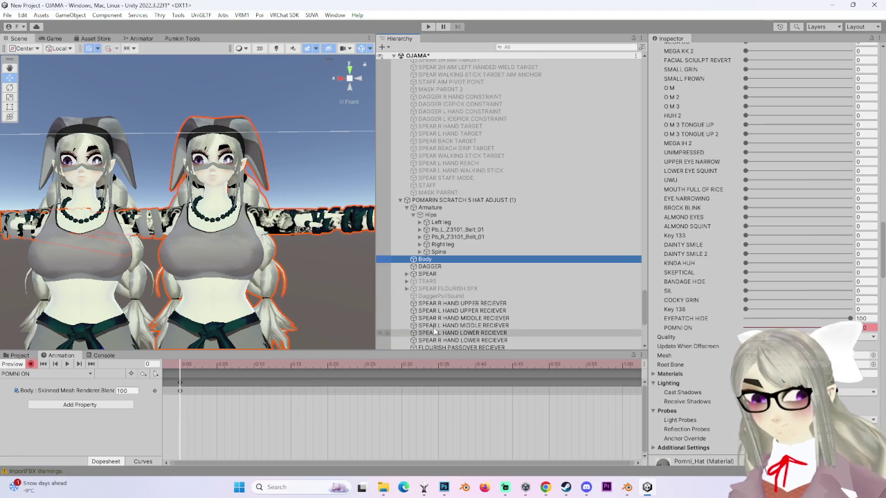
click(426, 253)
click(426, 259)
click(432, 288)
click(443, 297)
click(439, 297)
- Select the Pomni_Gold hat and key its scale at 1
scroll(443, 301, down, 3)
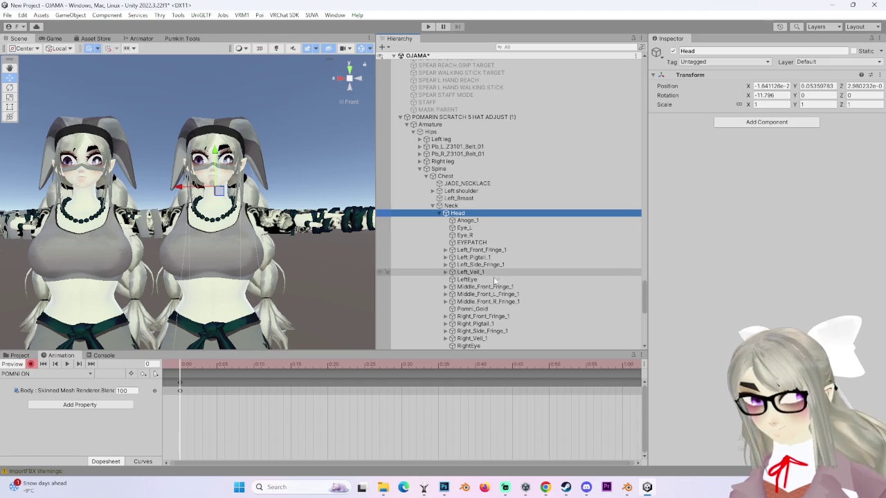
click(483, 310)
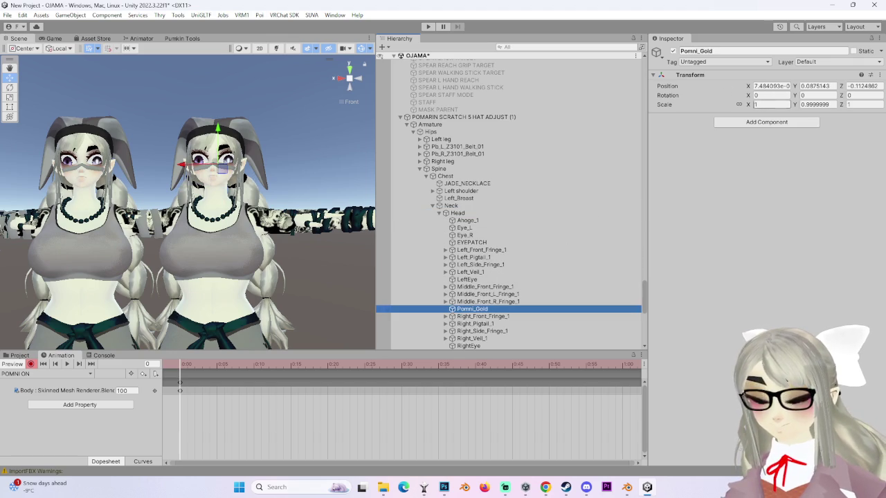
click(771, 104)
text(0)
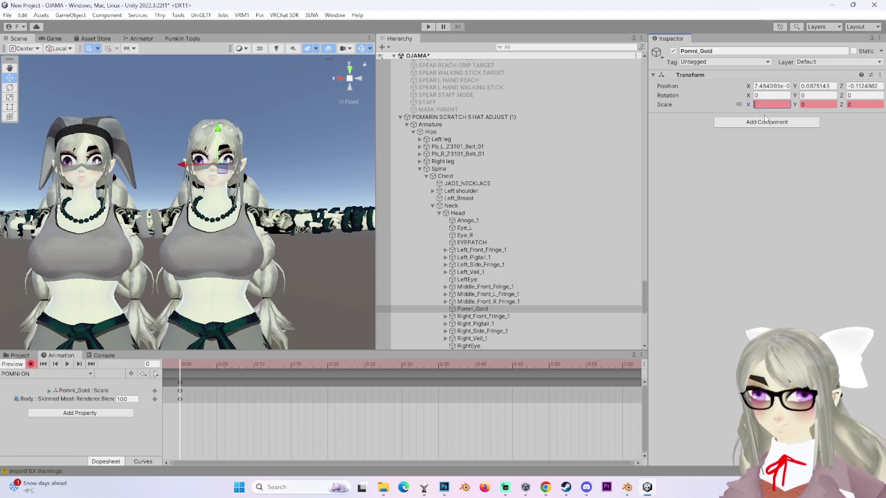
text(1)
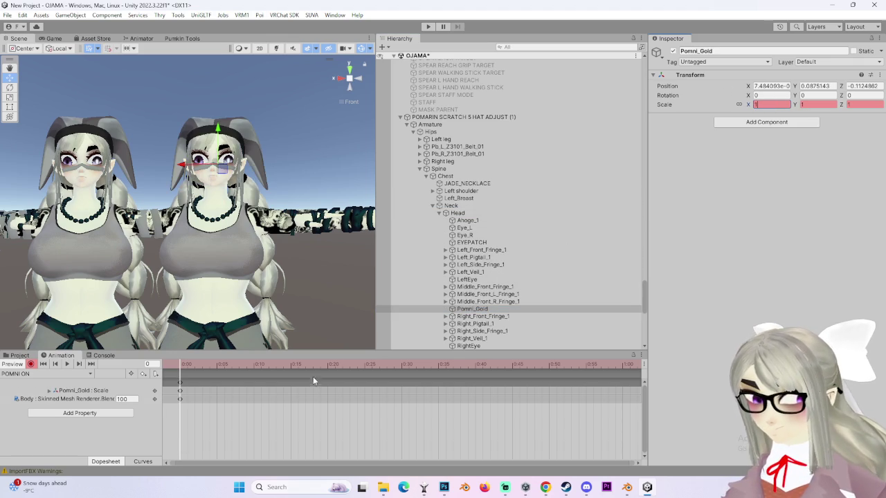
click(48, 392)
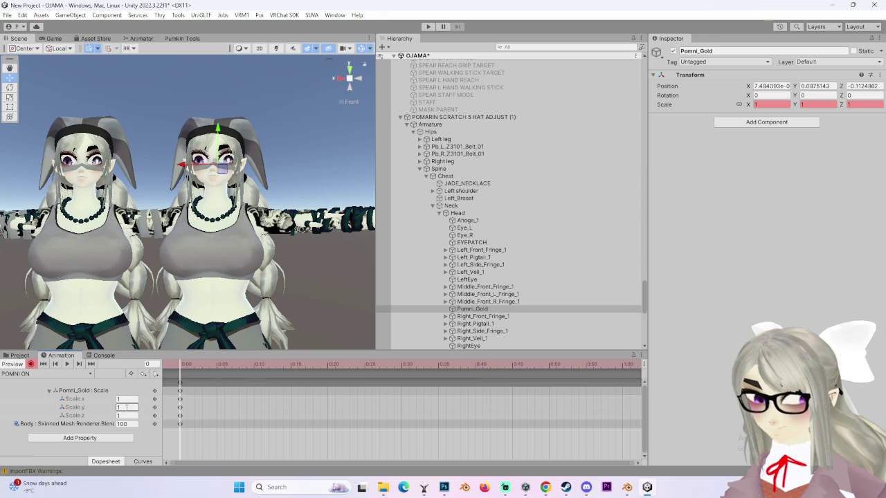
click(21, 355)
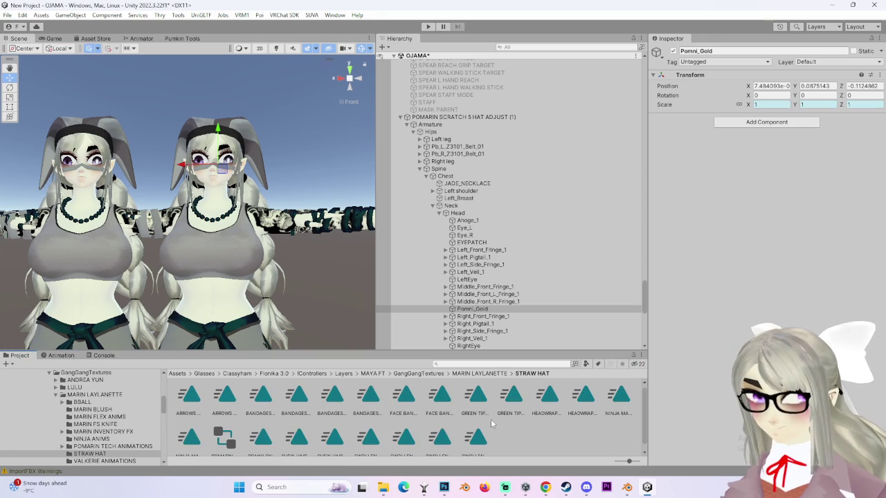
- Duplicate the POMNI ON clip and rename the copy POMNI OFF
scroll(494, 428, down, 1)
click(261, 432)
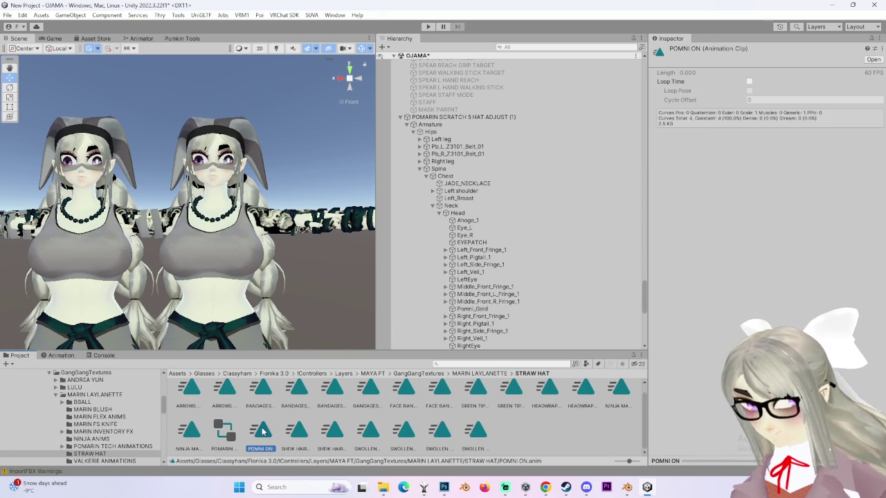
key(ctrl+d)
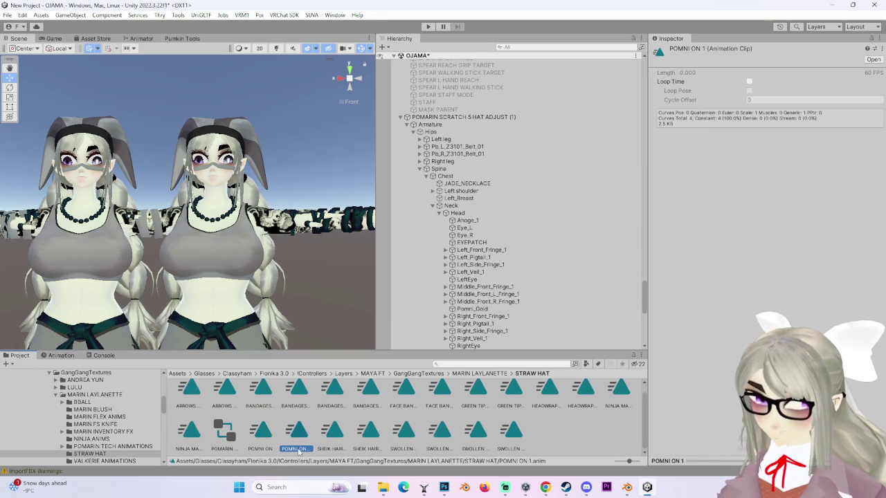
key(F2)
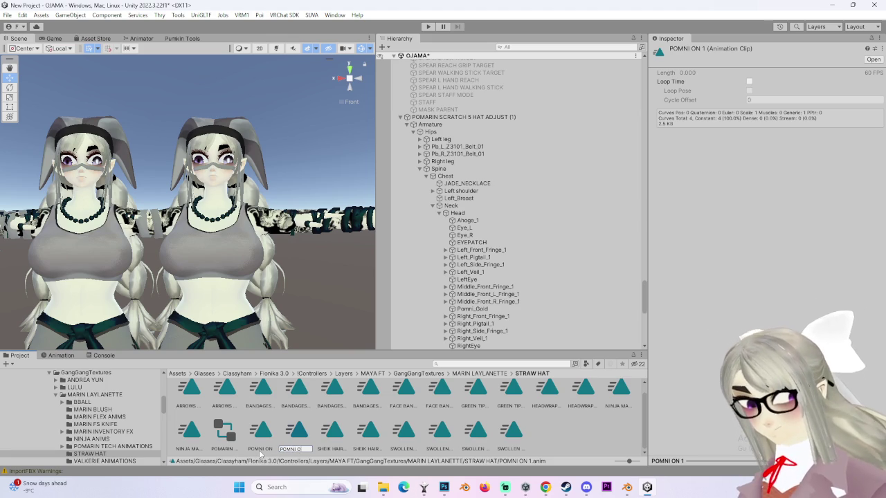
key(Return)
click(59, 356)
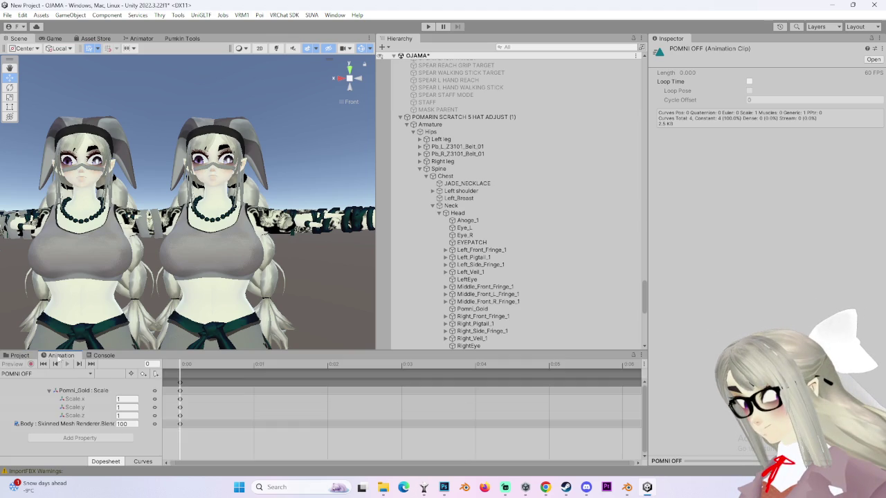
- Set the POMNI OFF clip's Scale.x, y, z and POMNI ON blend shape keys to 0
key(BackSpace)
text(0)
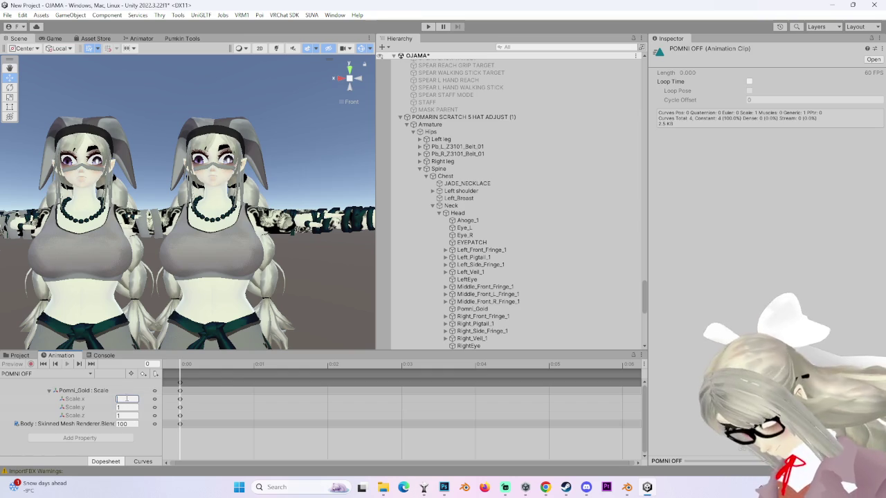
key(Tab)
text(0)
key(Tab)
text(0)
drag(164, 419, 220, 420)
key(Tab)
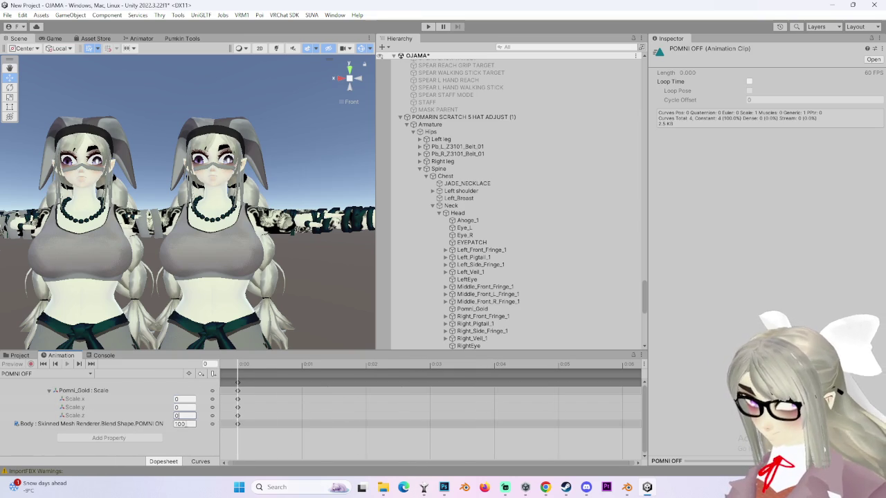
text(0)
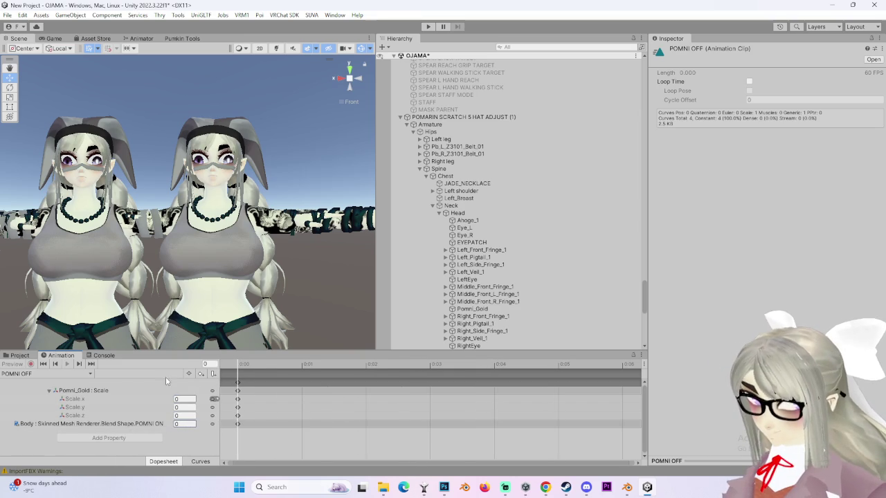
click(464, 117)
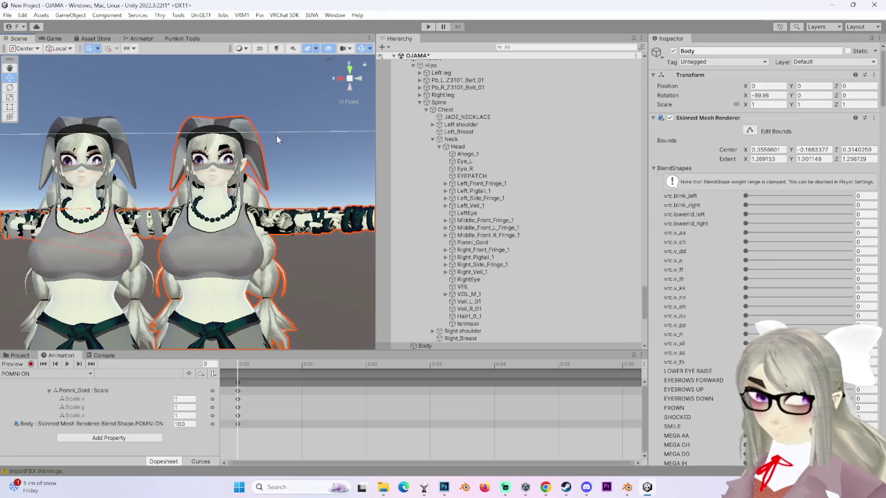
- Delete the duplicate avatar copy and re-enable the original POMARIN SCRATCH 5 HAT ADJUST
scroll(502, 166, up, 2)
right_click(502, 166)
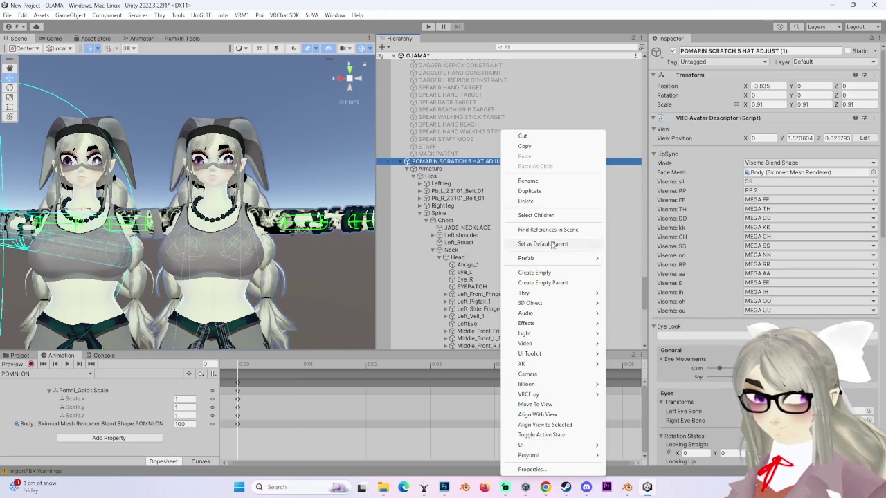
click(515, 204)
click(516, 227)
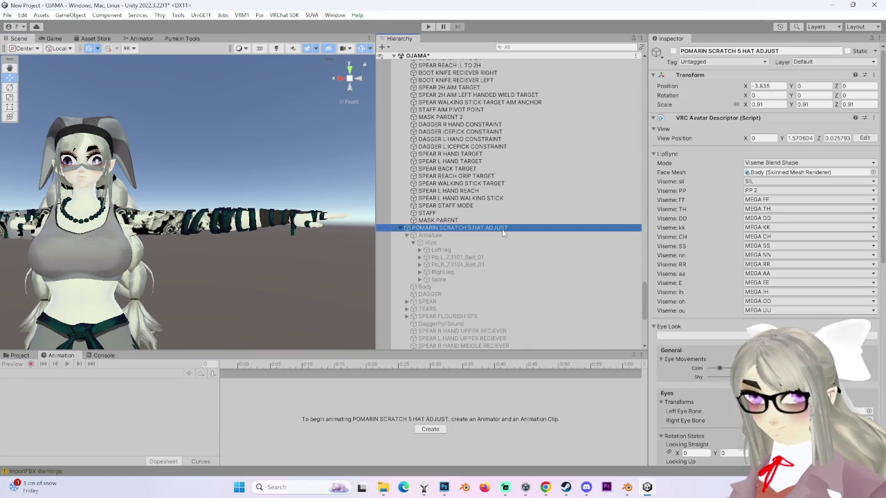
click(675, 54)
- Select the MARIN SCRATCH MENU expressions menu asset in the Project
scroll(689, 282, down, 5)
scroll(689, 283, down, 10)
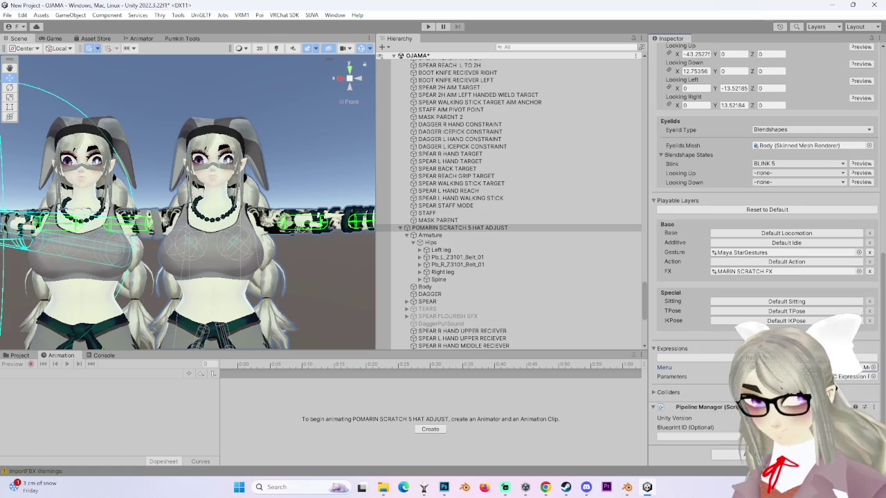
click(19, 355)
click(520, 417)
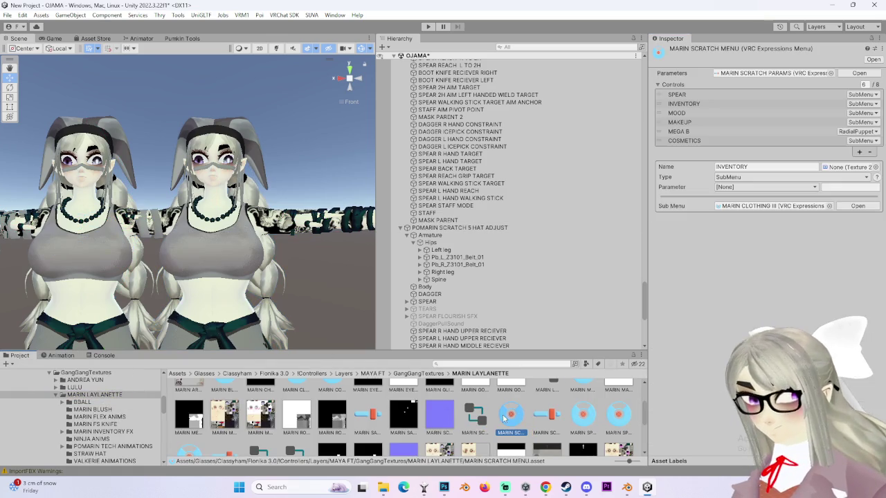
- In MARIN CLOTHING III, set the GREEN FINGEY TIPS toggle's parameter to POMNI
double_click(768, 206)
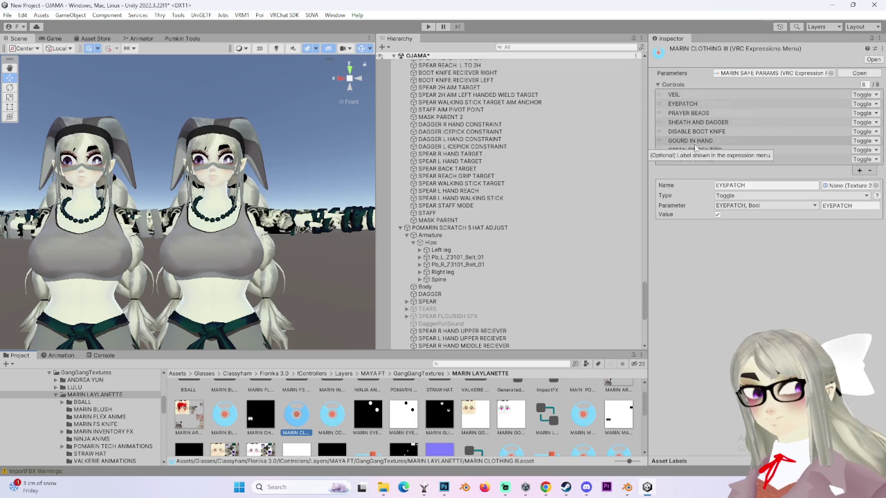
click(696, 141)
click(722, 150)
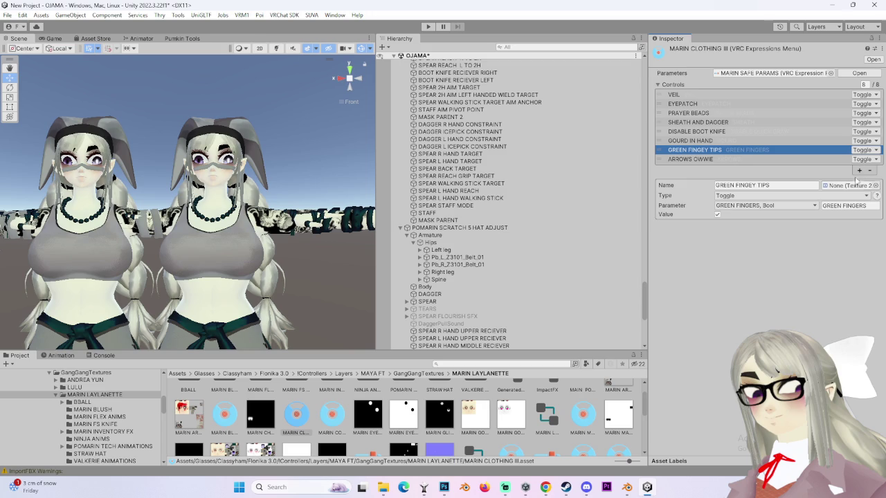
click(765, 207)
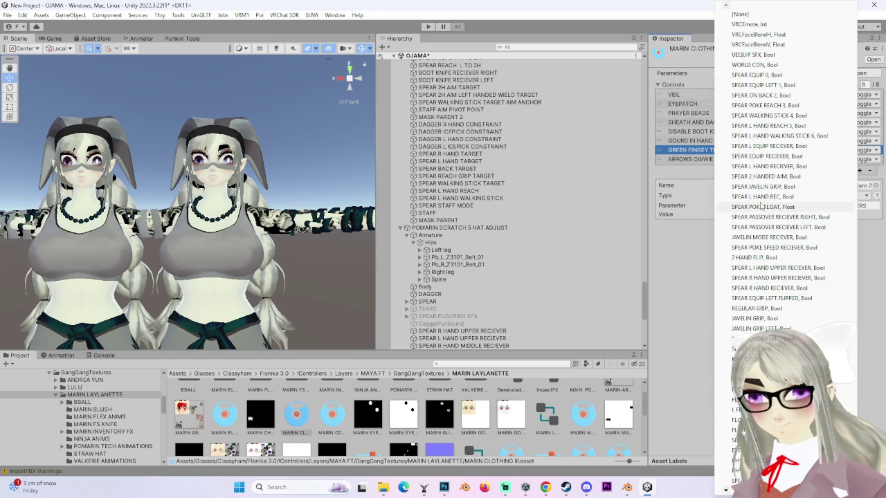
key(Escape)
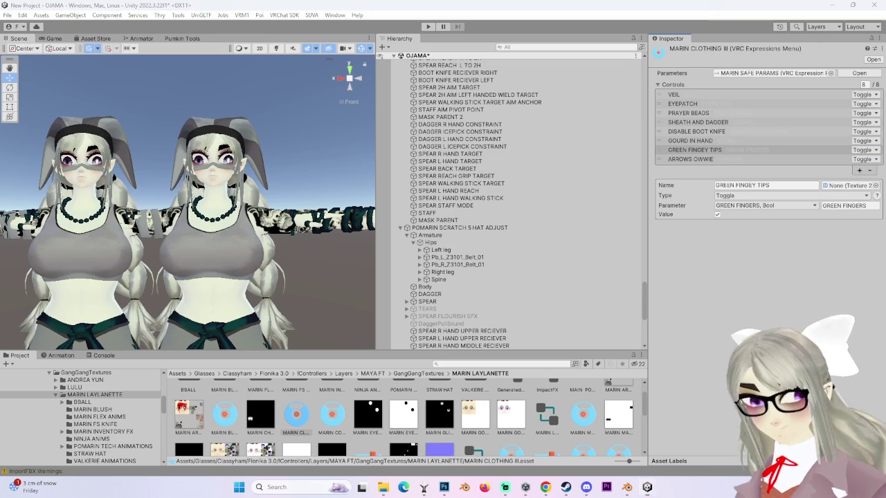
click(752, 207)
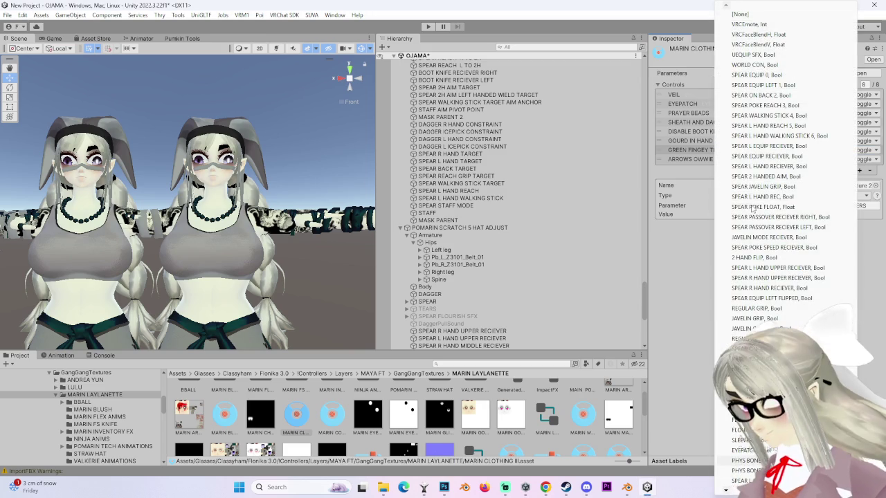
click(753, 208)
click(752, 207)
click(755, 139)
click(850, 206)
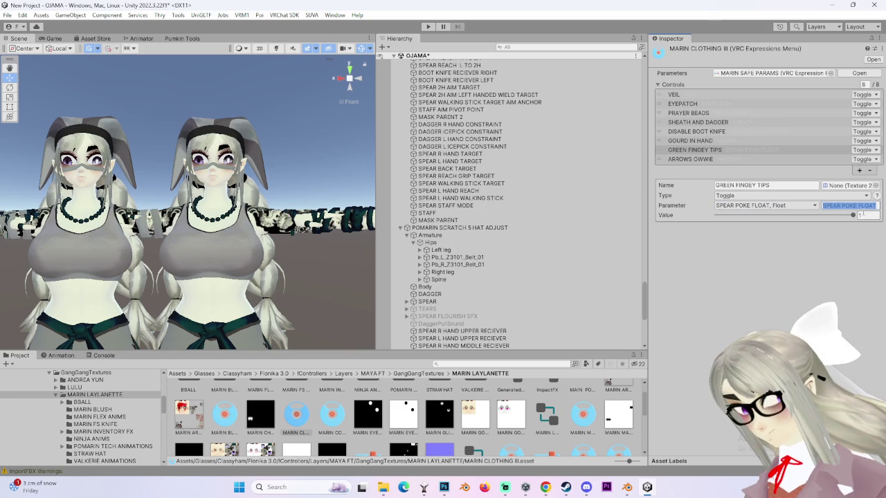
text(POMNI)
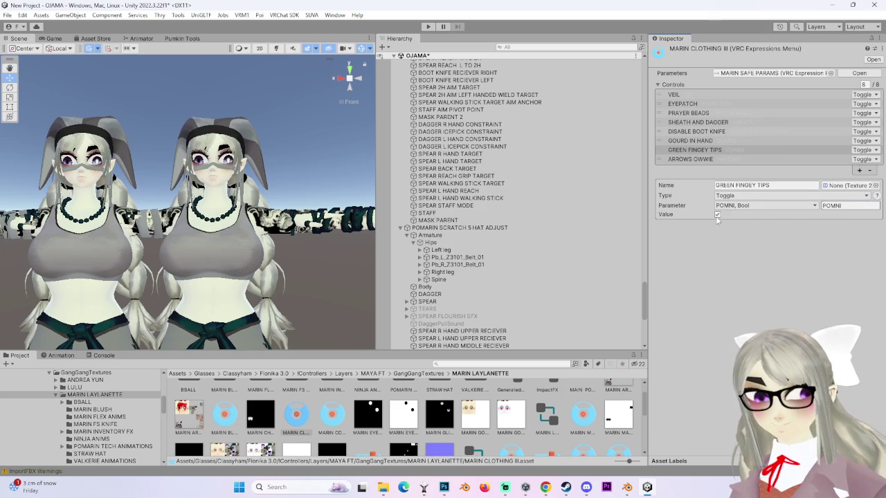
- Rename the toggle control to POMNI
click(738, 185)
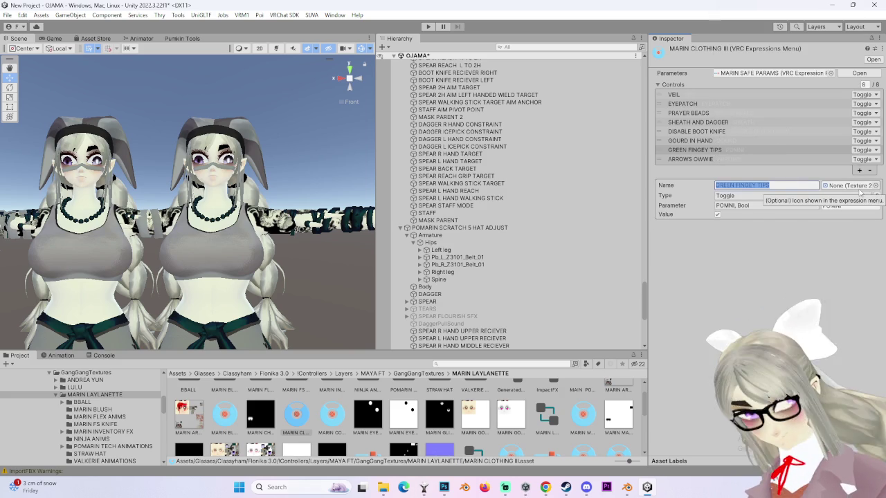
text(POMNI)
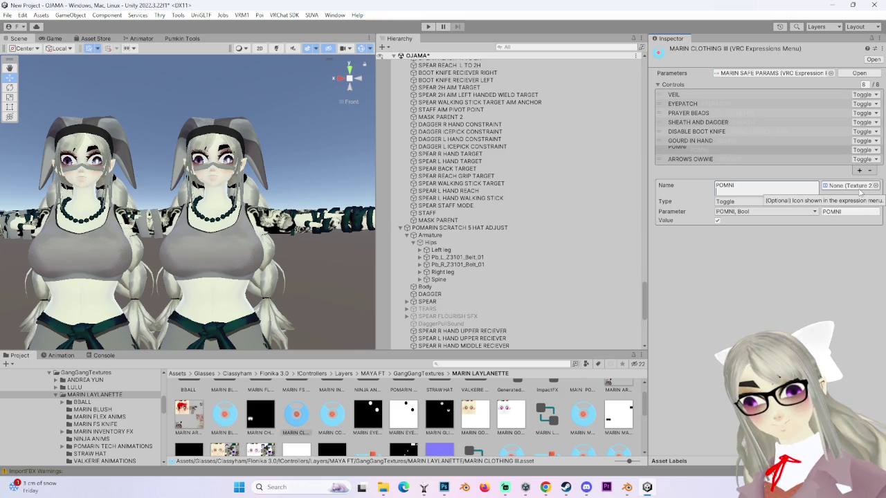
key(BackSpace)
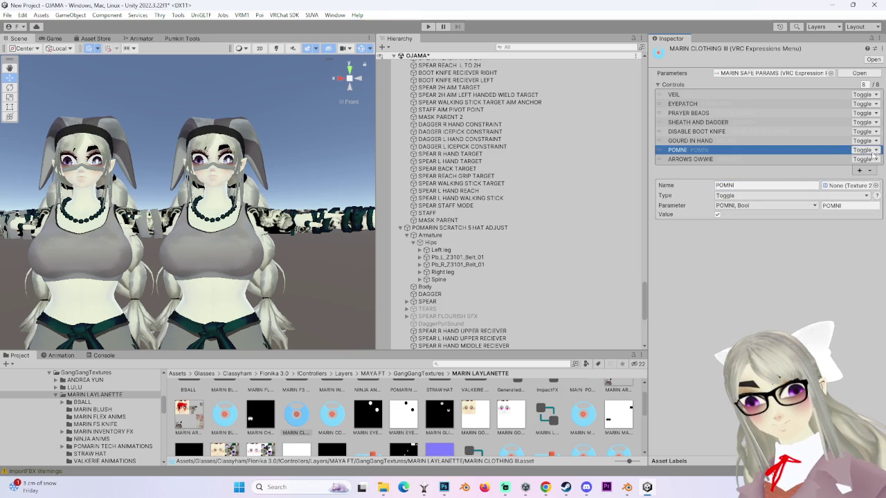
- Select POMARIN SCRATCH 5 HAT ADJUST and open the VRChat SDK avatar builder
click(460, 228)
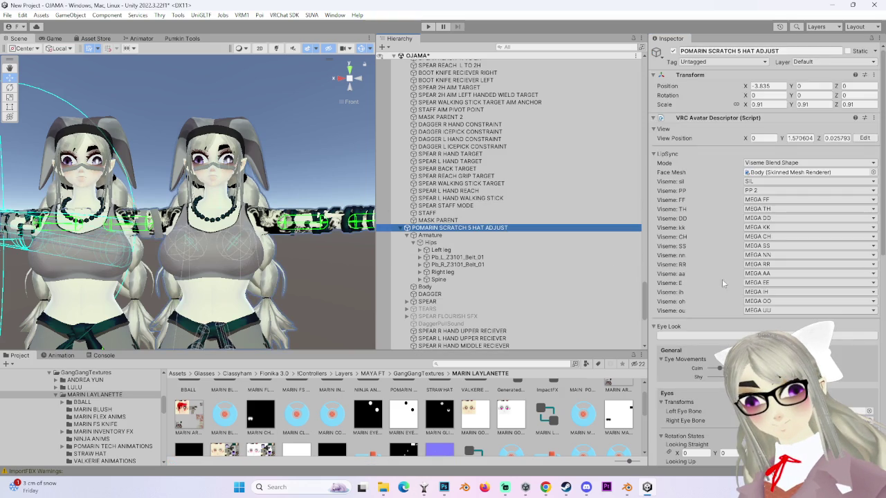
scroll(721, 304, down, 8)
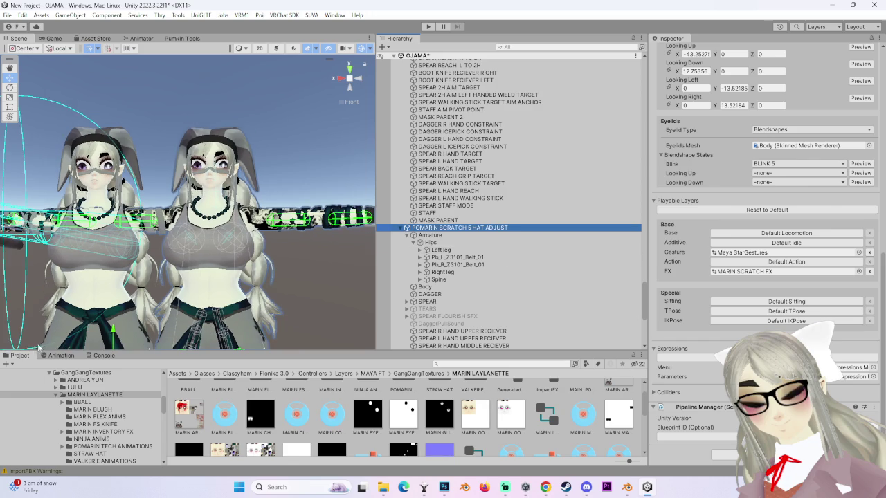
click(72, 356)
click(21, 356)
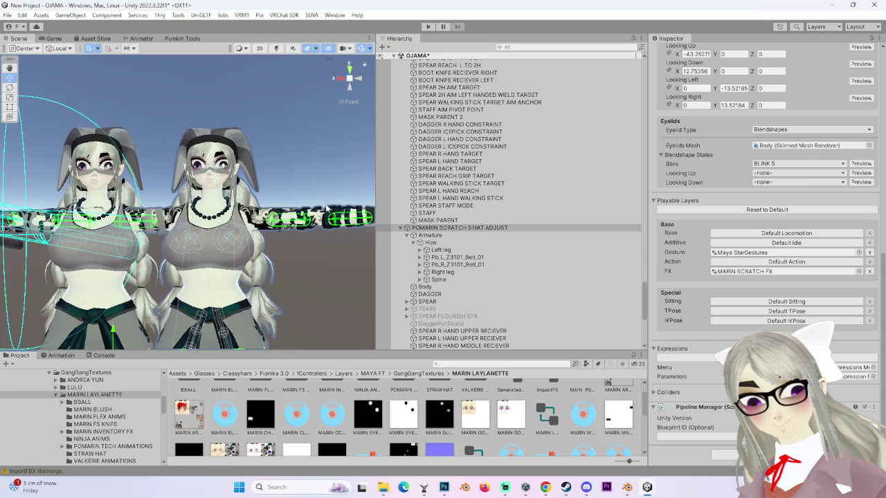
scroll(312, 238, down, 3)
click(72, 16)
mouse_move(277, 15)
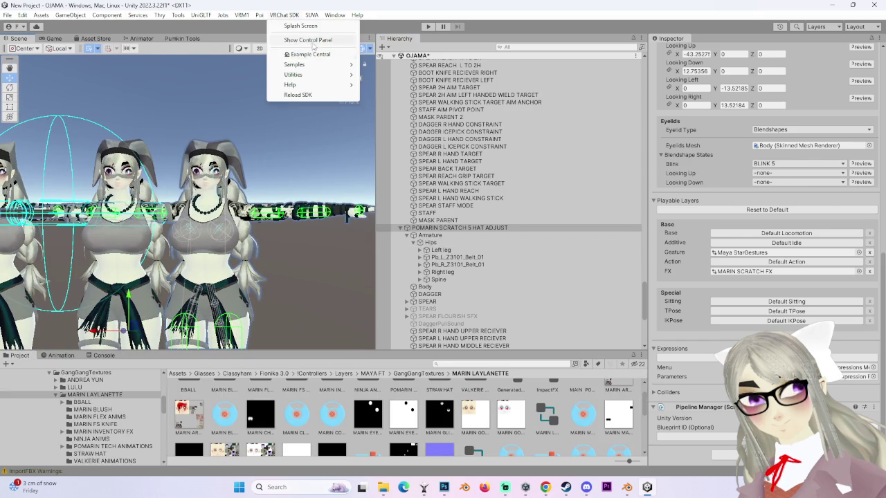
click(309, 41)
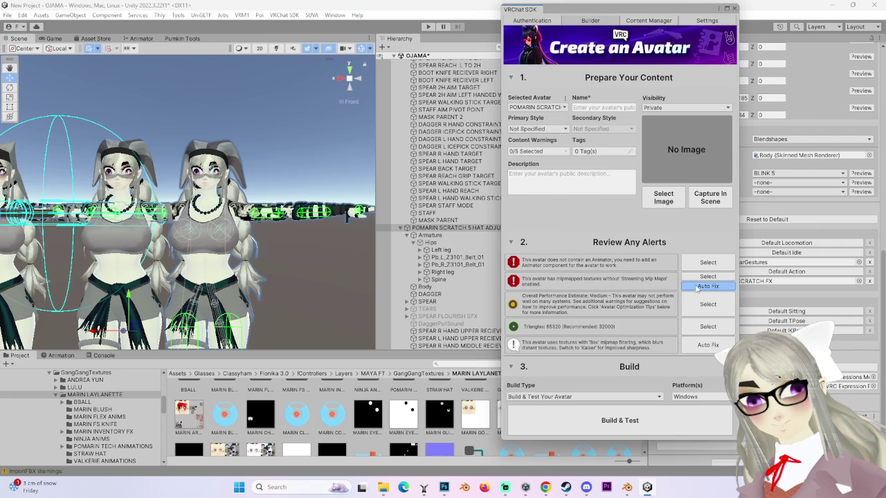
- Auto-fix the mipmapped textures alert, close the builder, and reselect the avatar
click(698, 288)
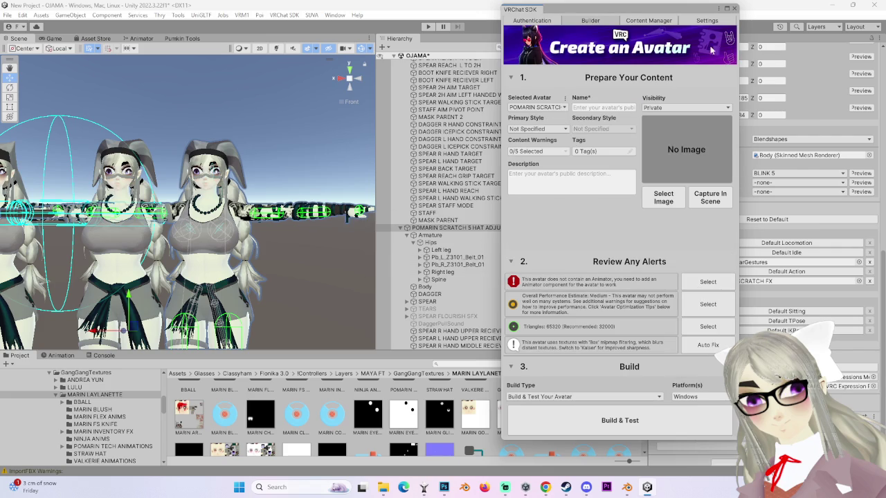
click(734, 9)
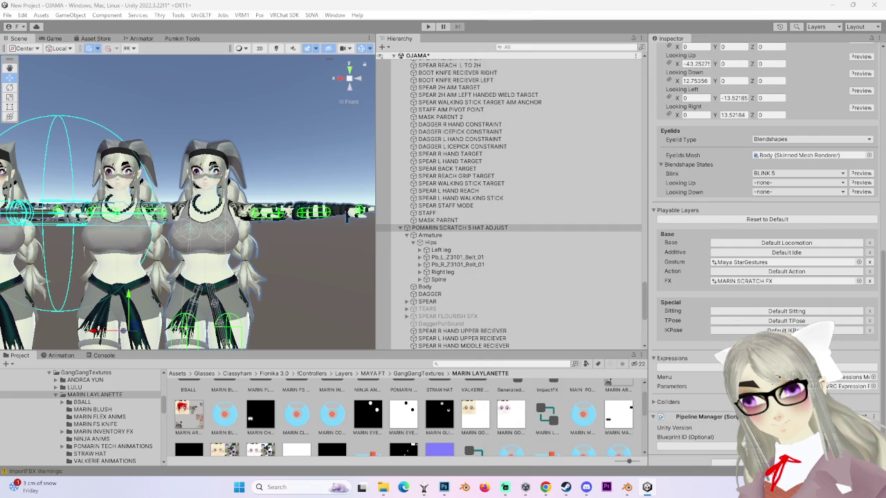
click(478, 230)
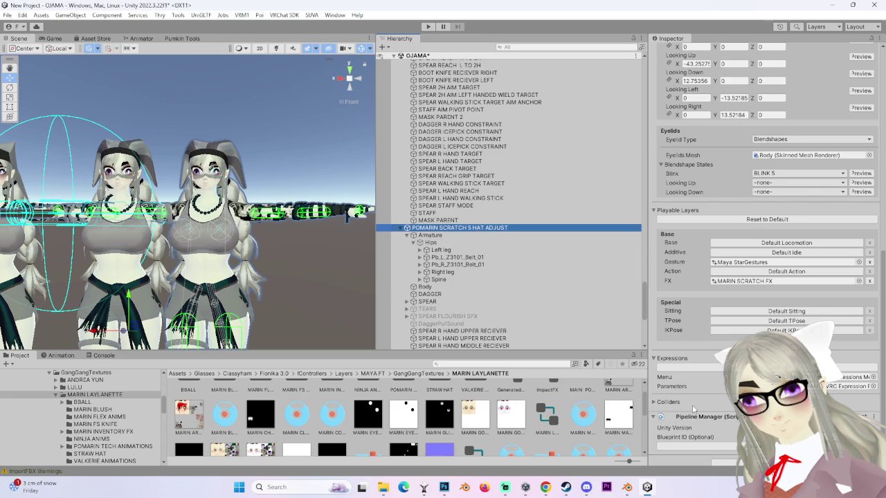
scroll(703, 418, up, 10)
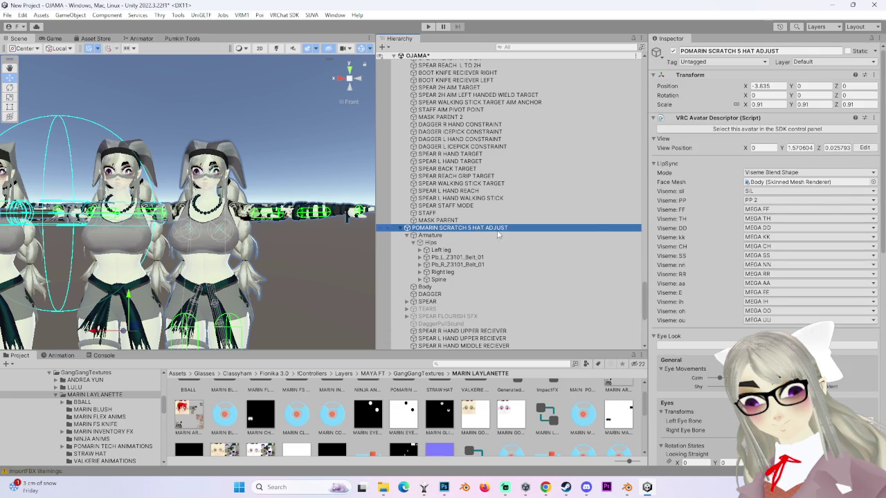
- Delete the POMARIN SCRATCH 5 HAT ADJUST avatar and select POMARIN SCRATCH 3 HAT DECIMATE
right_click(495, 231)
click(548, 202)
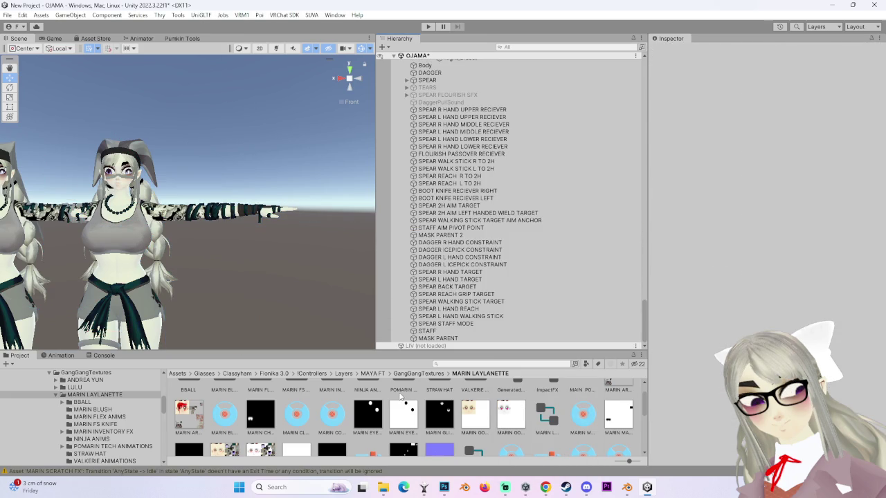
scroll(485, 208, down, 10)
alt+click(406, 101)
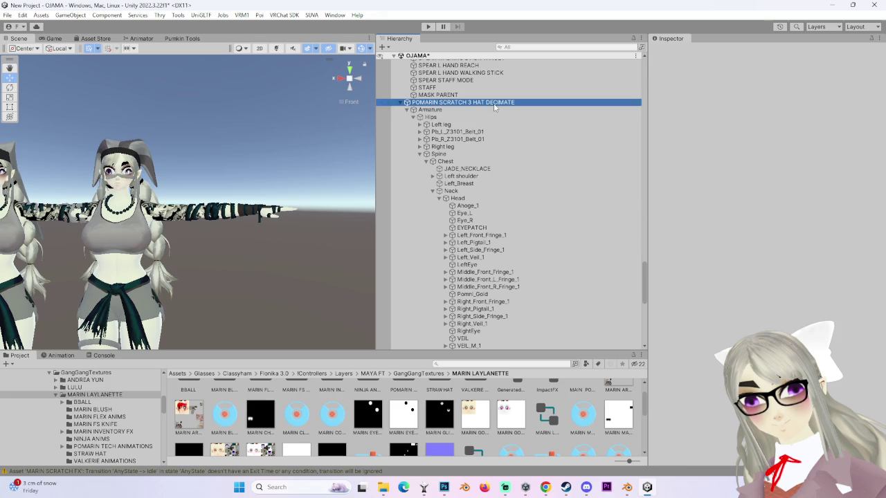
click(494, 103)
scroll(714, 291, down, 15)
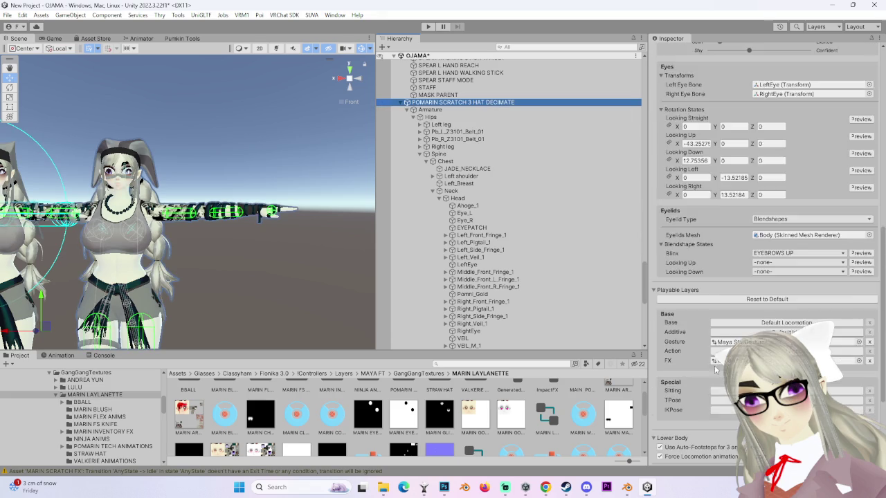
scroll(711, 362, down, 2)
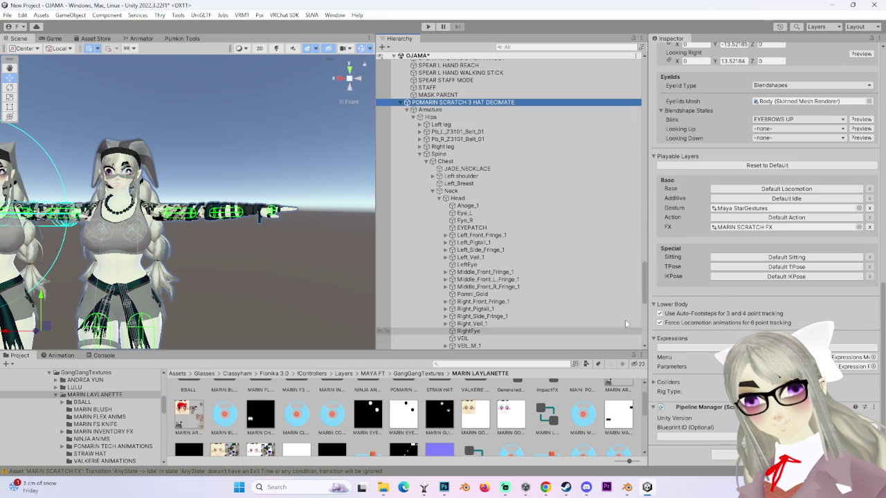
scroll(715, 245, up, 15)
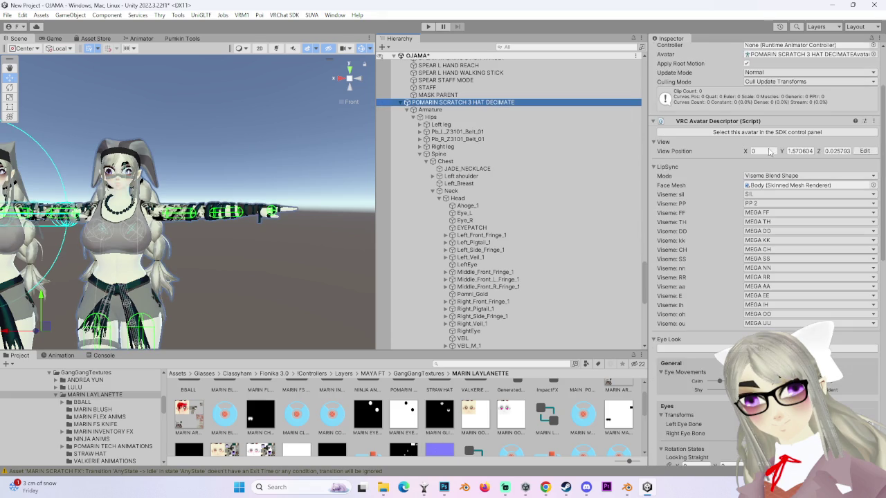
scroll(509, 201, down, 2)
scroll(776, 173, up, 3)
- Locate the POMARIN model asset and drag a fresh copy into the Hierarchy
click(798, 130)
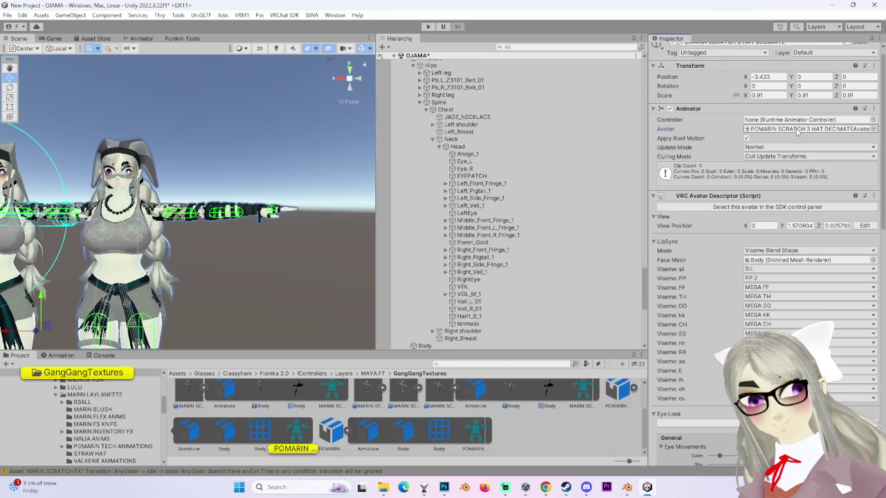
click(332, 433)
mouse_move(337, 432)
mouse_down()
mouse_move(443, 64)
mouse_move(439, 72)
mouse_up()
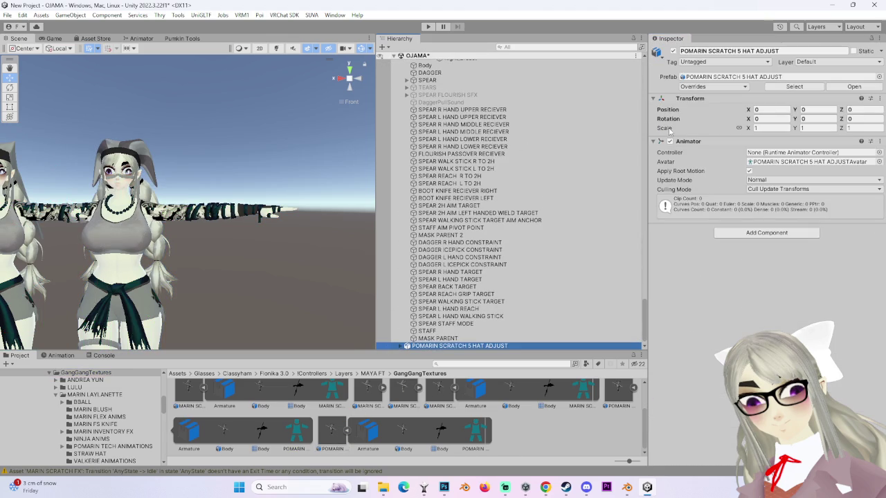
scroll(463, 341, down, 1)
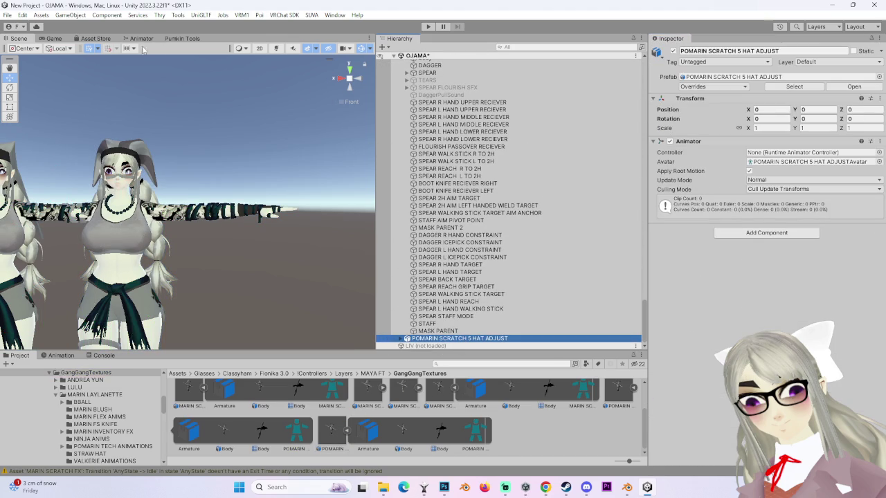
click(95, 38)
- Use Pumkin's Avatar Tools to copy the chosen components onto the new POMARIN avatar
click(182, 38)
click(187, 80)
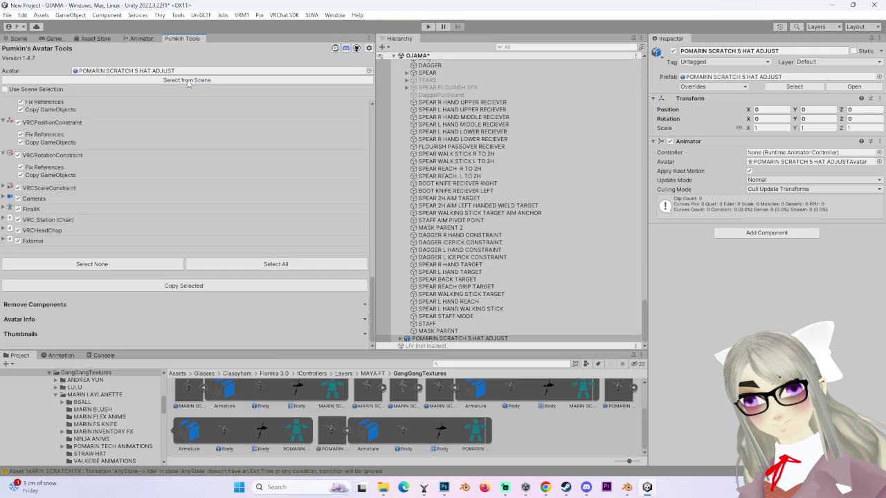
scroll(259, 234, up, 15)
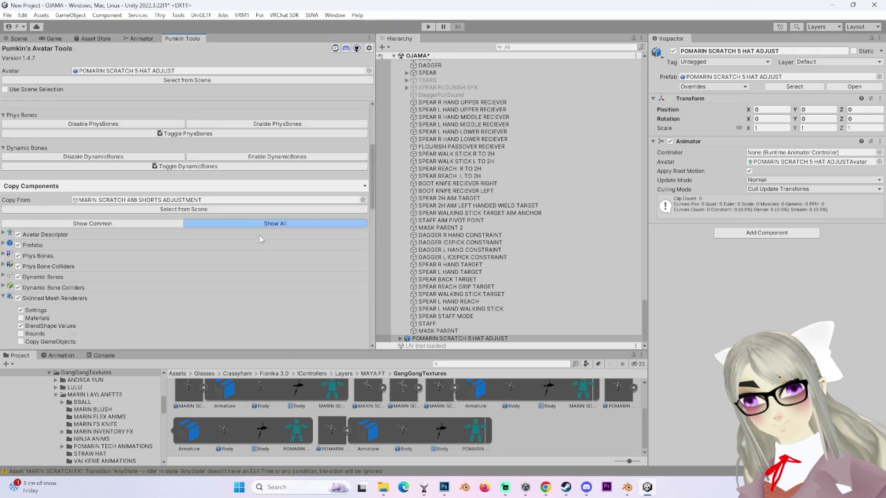
scroll(260, 238, down, 15)
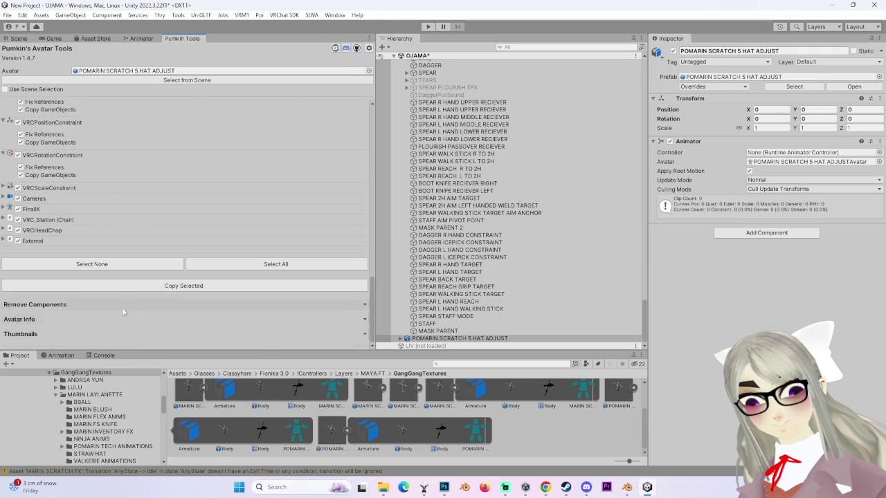
click(151, 287)
click(19, 38)
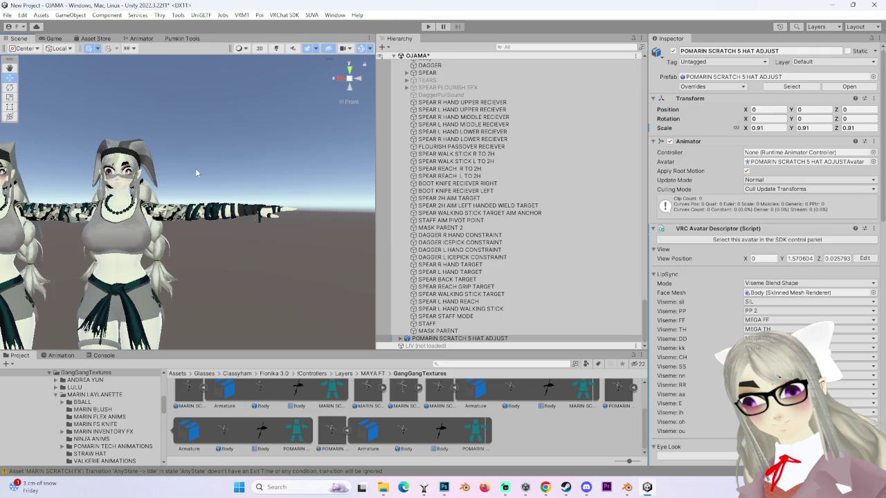
- Delete the extra POMARIN SCRATCH 5 HAT ADJUST copy and reorder an object in the hierarchy
click(472, 340)
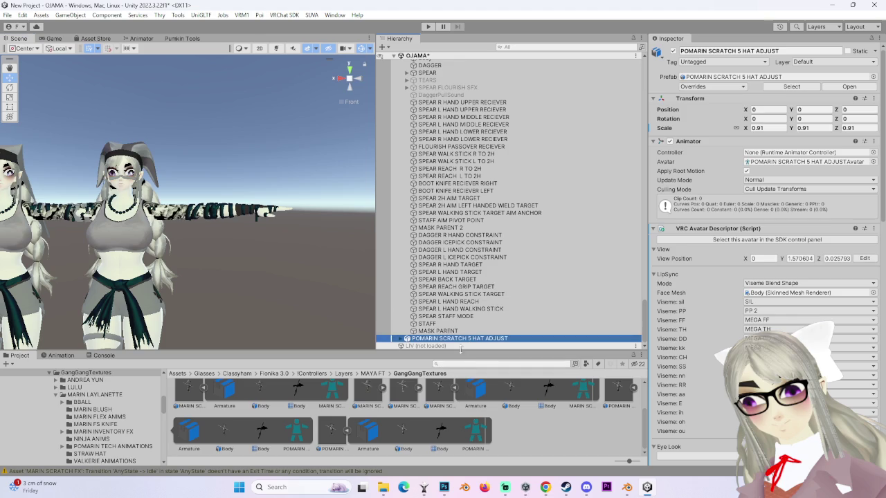
scroll(273, 261, down, 5)
click(344, 97)
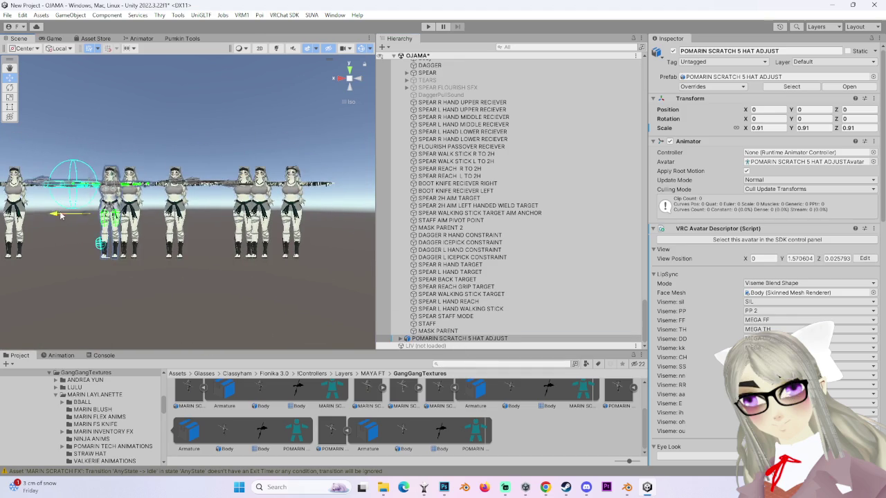
click(208, 214)
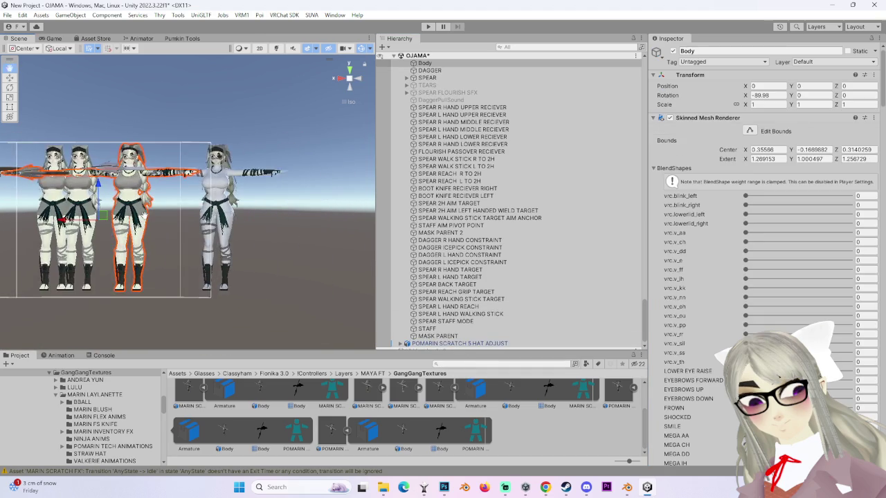
right_click(521, 343)
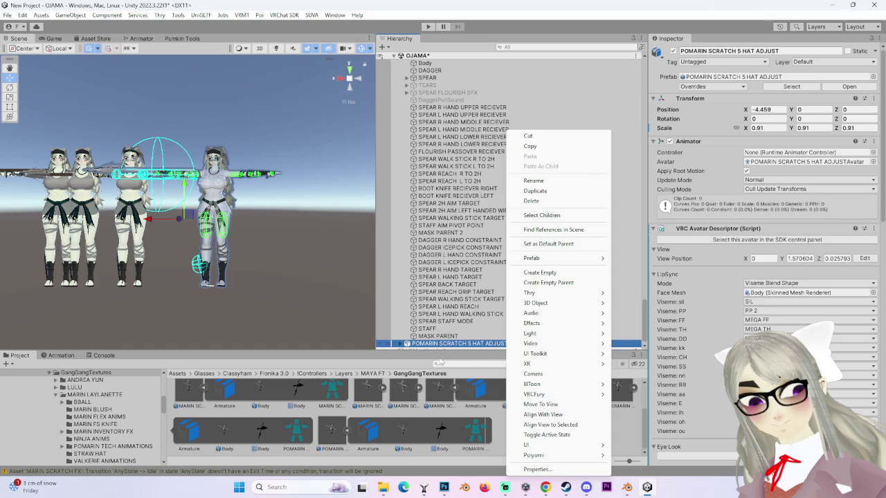
right_click(462, 346)
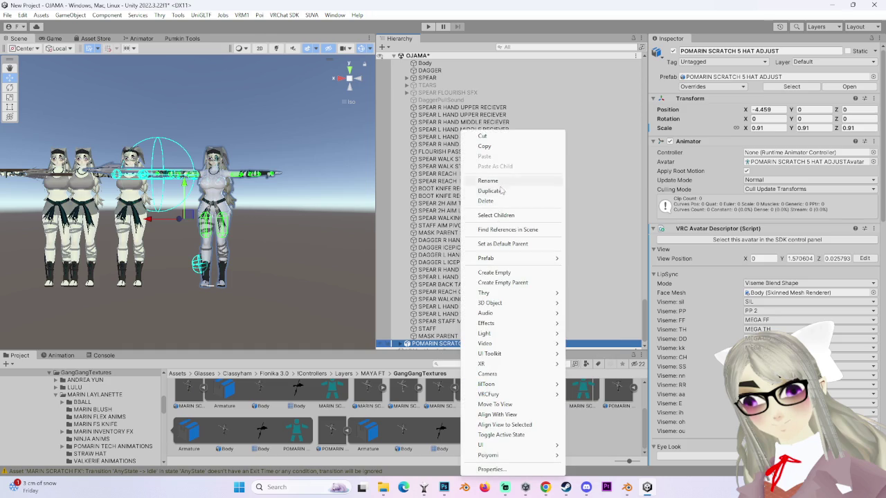
click(495, 201)
drag(443, 113, 424, 67)
- Unpack the POMARIN prefab and move DAGGER and SPEAR directly under the avatar root
right_click(487, 346)
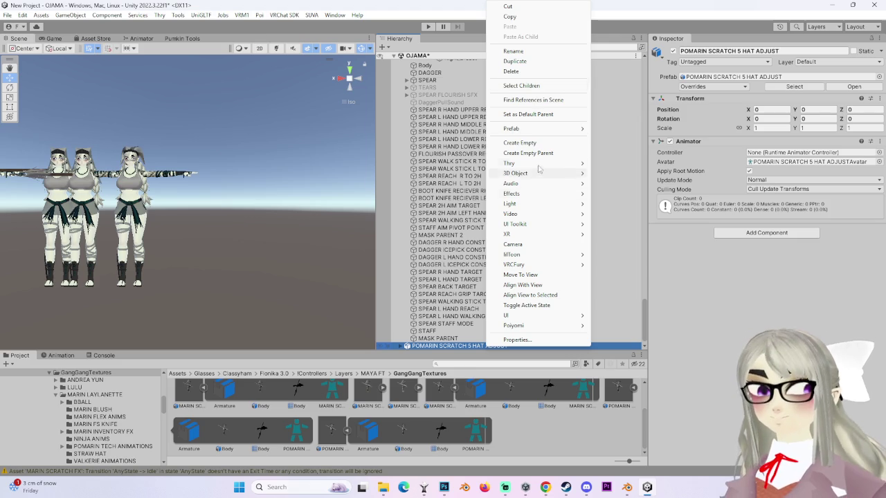
mouse_move(537, 130)
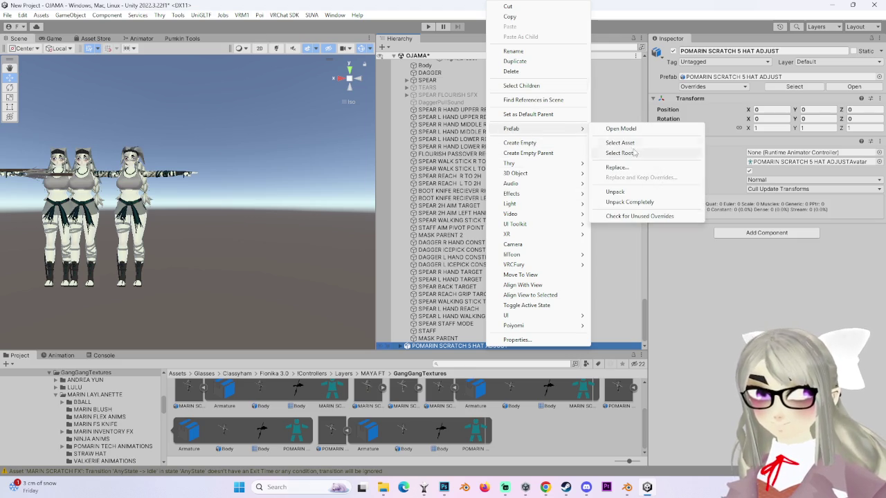
click(627, 196)
click(446, 293)
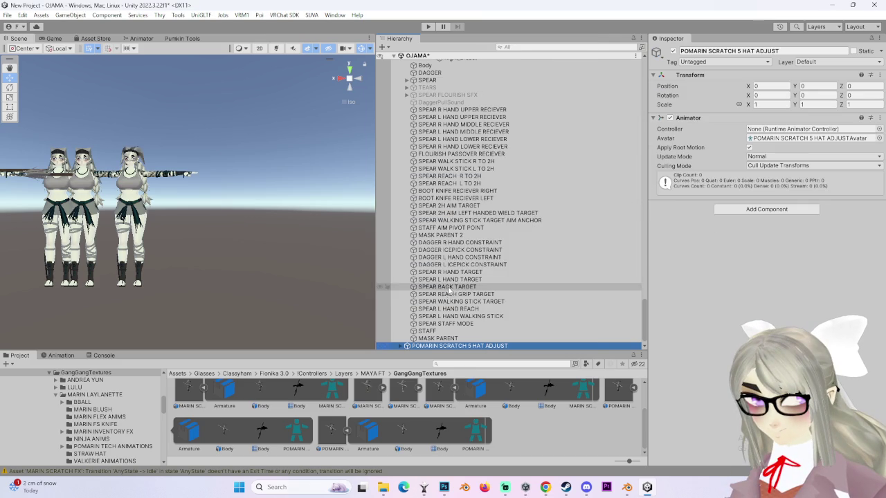
click(406, 346)
scroll(415, 333, down, 2)
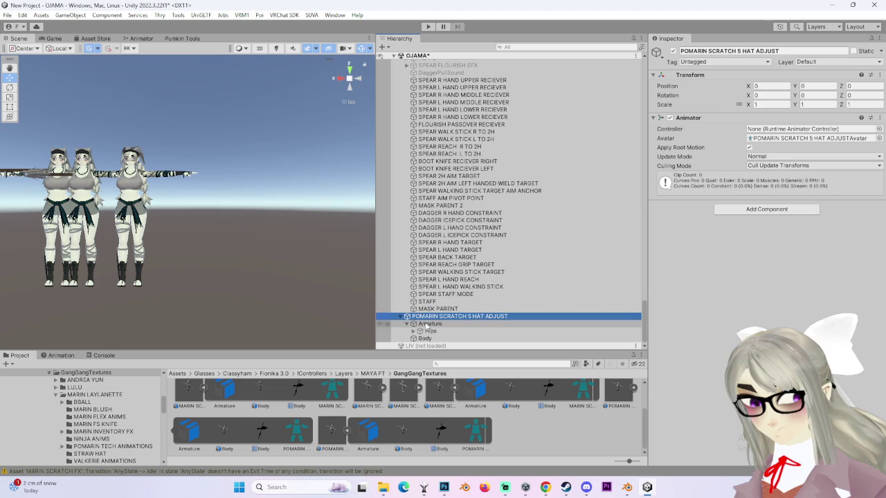
click(414, 331)
scroll(424, 325, down, 2)
click(443, 287)
ctrl+click(439, 324)
drag(439, 324, 450, 268)
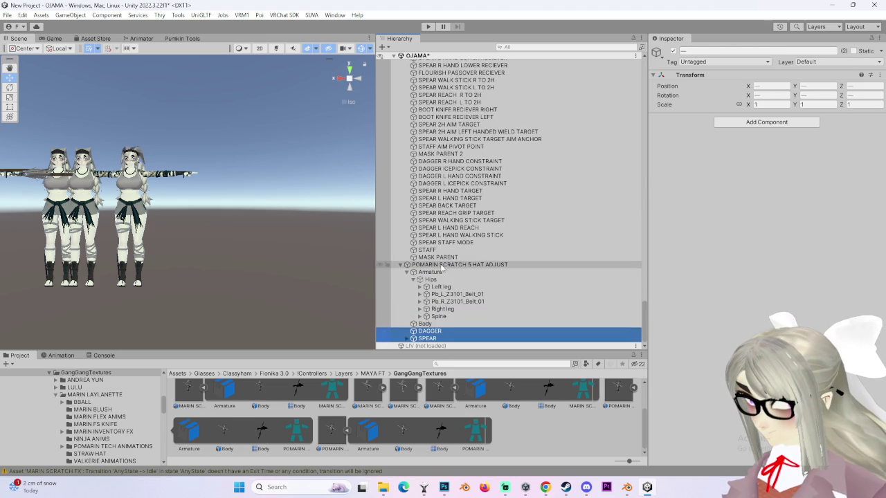
- Copy the components onto POMARIN SCRATCH 5 HAT ADJUST again and slide it to X -4.26
click(484, 265)
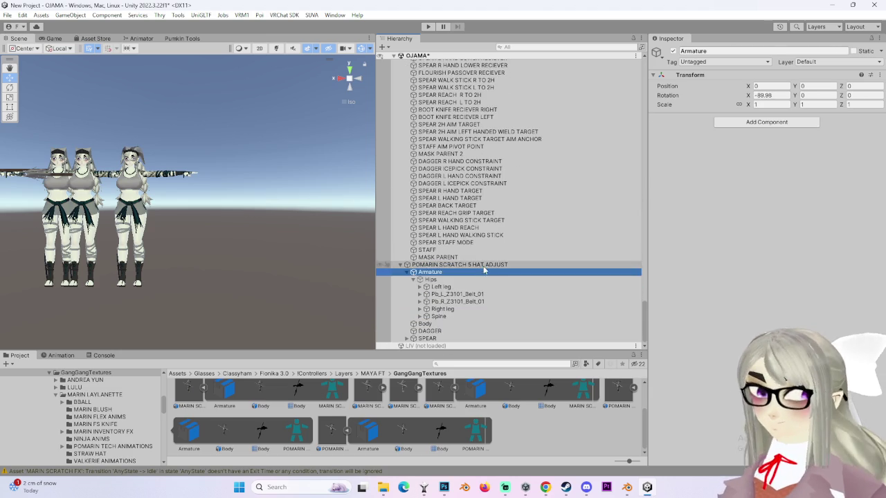
click(181, 38)
click(204, 80)
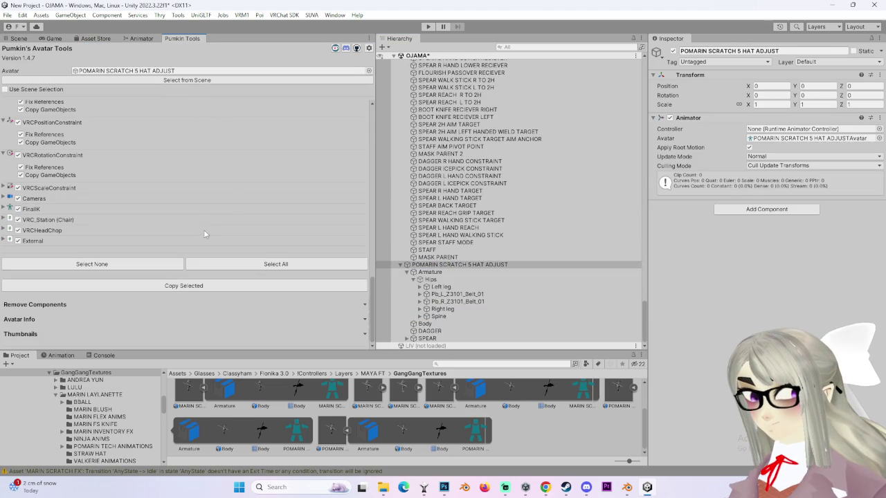
click(202, 290)
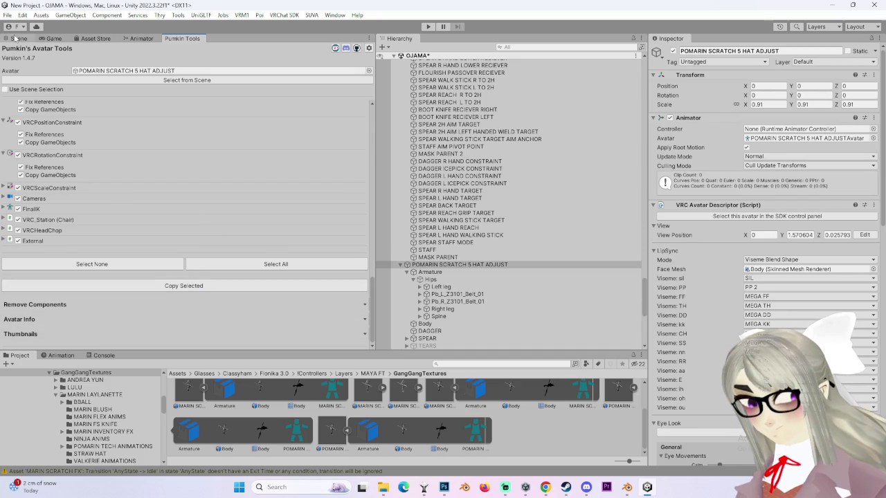
click(21, 38)
click(479, 265)
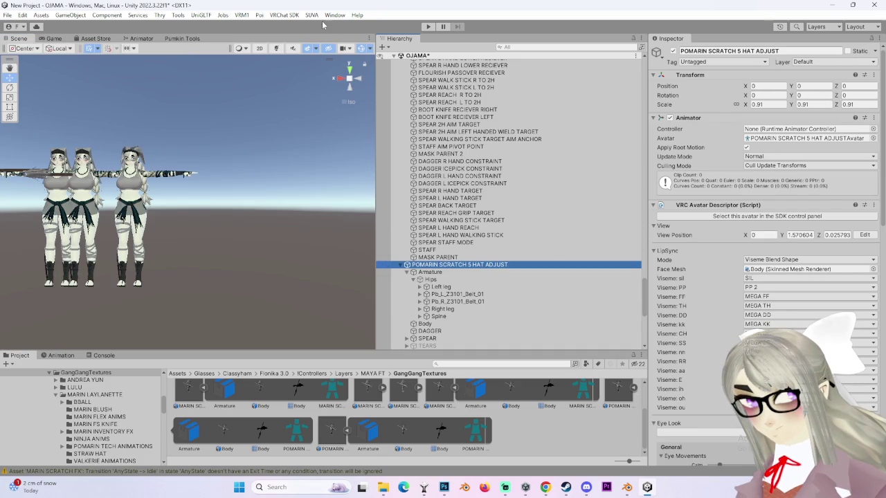
scroll(356, 246, down, 5)
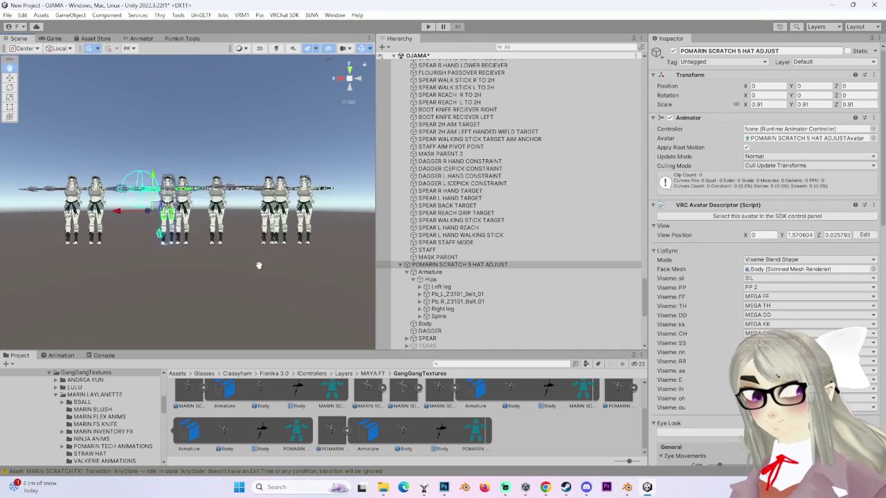
mouse_move(306, 220)
mouse_down()
mouse_move(333, 220)
mouse_move(232, 229)
mouse_up()
- Select the Body mesh and drop the Pomni_Hat material onto it
scroll(435, 246, down, 5)
click(424, 233)
scroll(367, 272, up, 3)
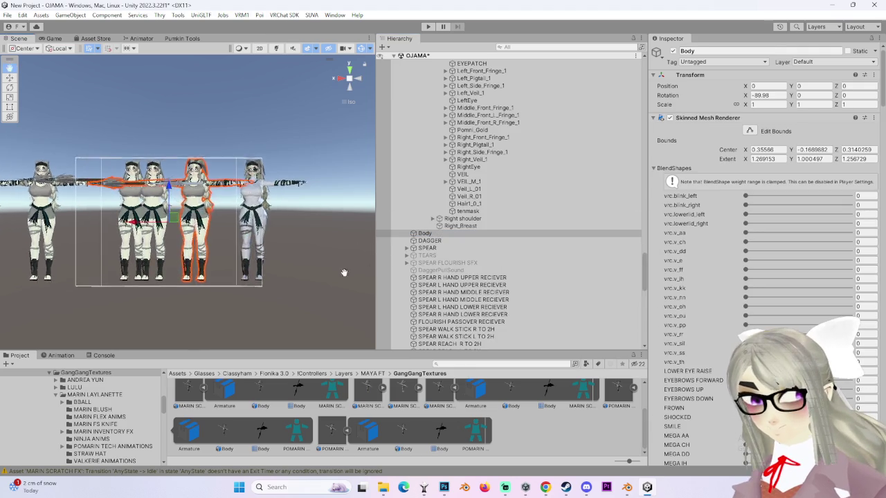
scroll(727, 368, down, 15)
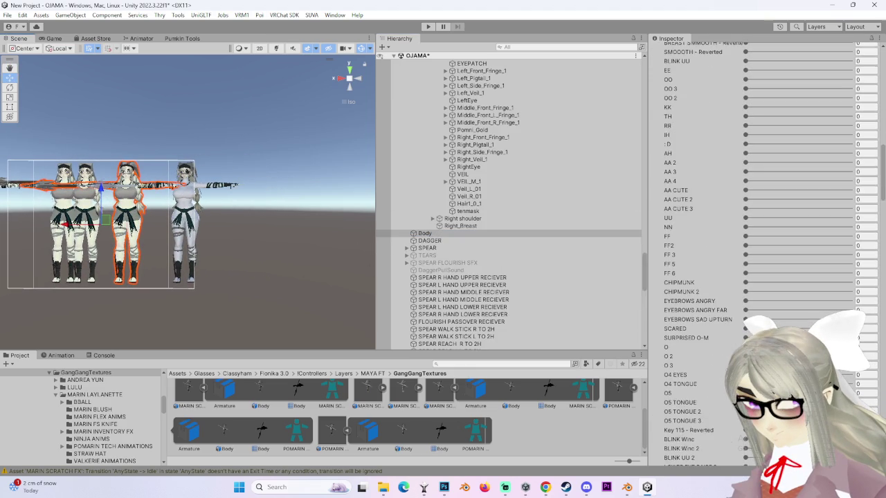
scroll(727, 369, down, 15)
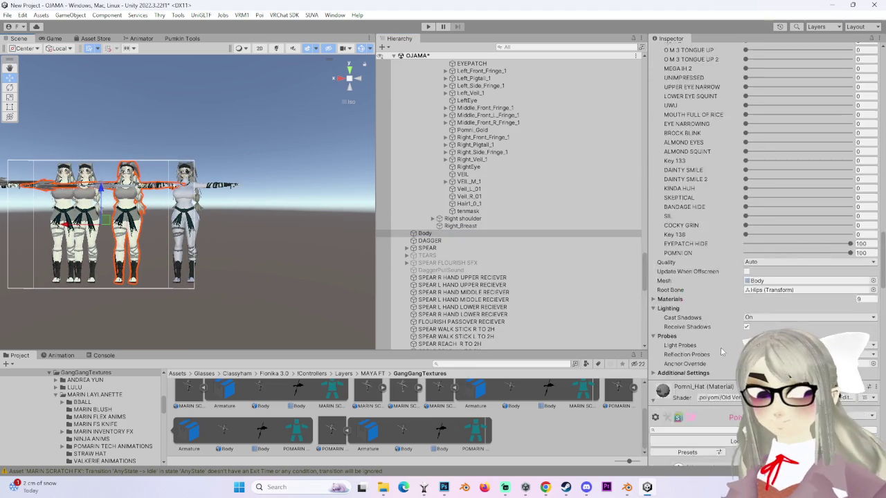
click(873, 271)
click(834, 275)
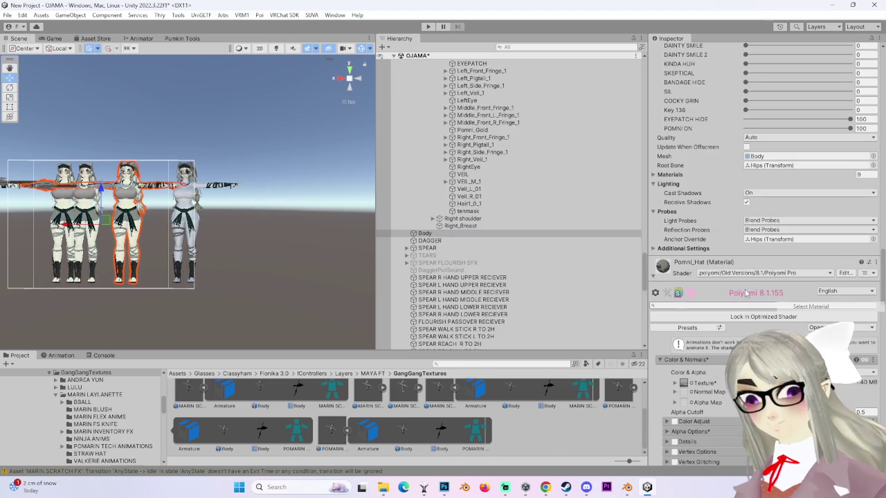
scroll(226, 211, up, 3)
scroll(227, 209, up, 5)
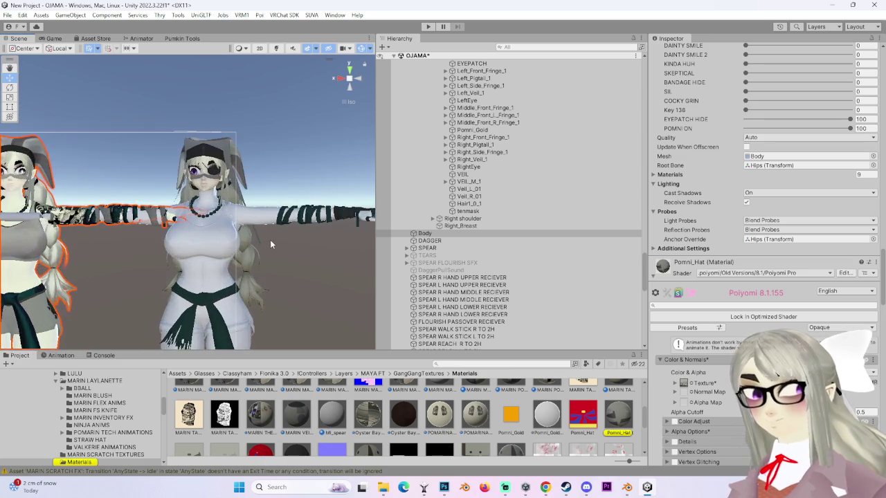
mouse_move(620, 415)
mouse_down()
mouse_move(514, 293)
mouse_move(244, 167)
mouse_up()
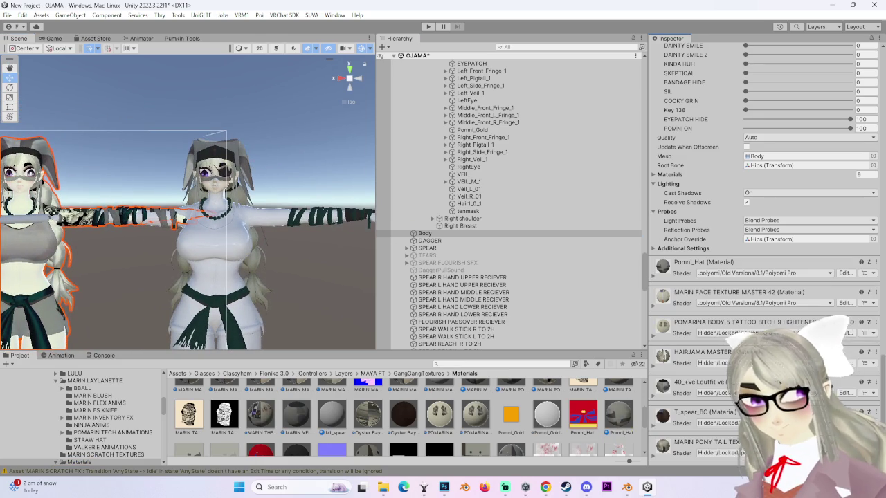
- Check the HAIRJAMA MASTER material's options and try dropping another material onto the avatar
click(877, 352)
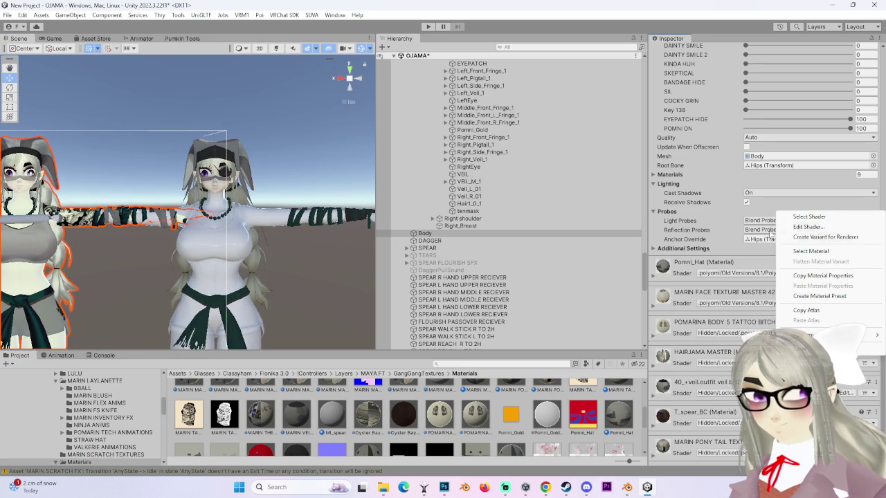
click(734, 277)
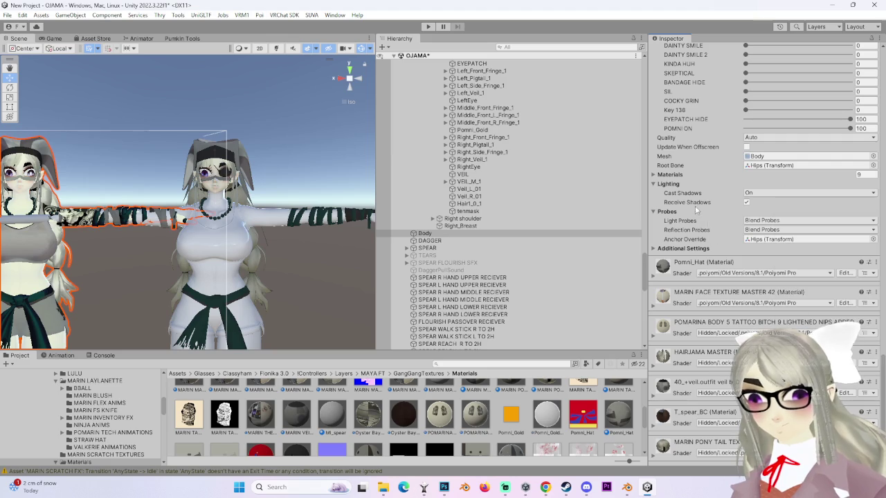
scroll(402, 415, up, 5)
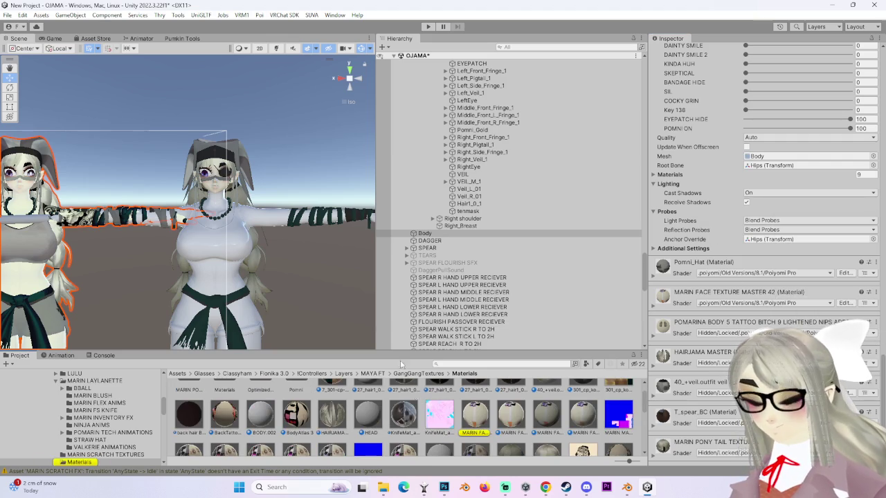
scroll(509, 228, down, 1)
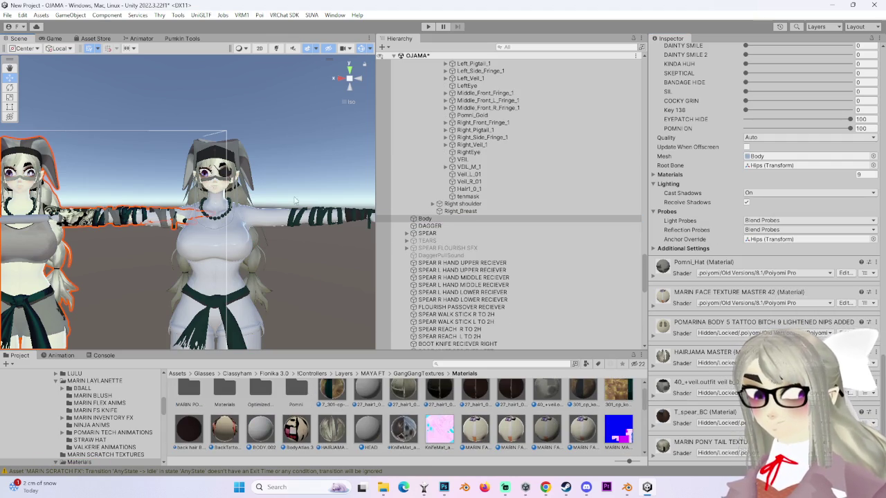
click(878, 382)
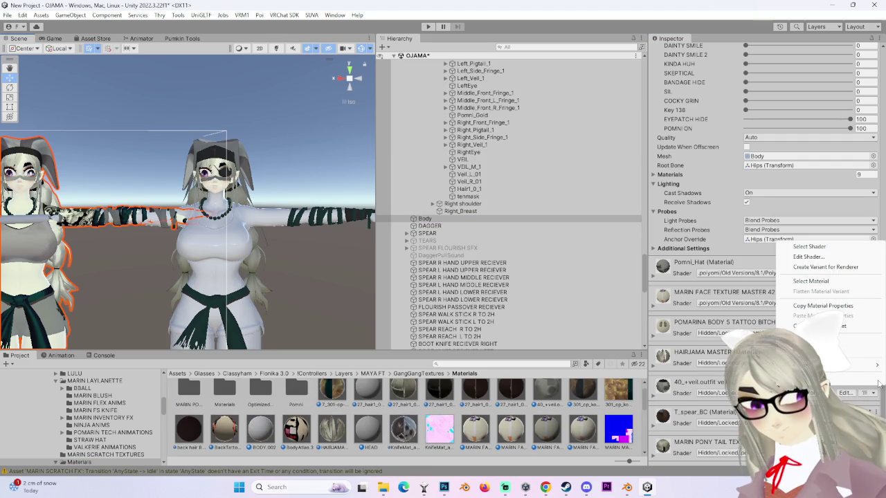
drag(581, 417, 236, 149)
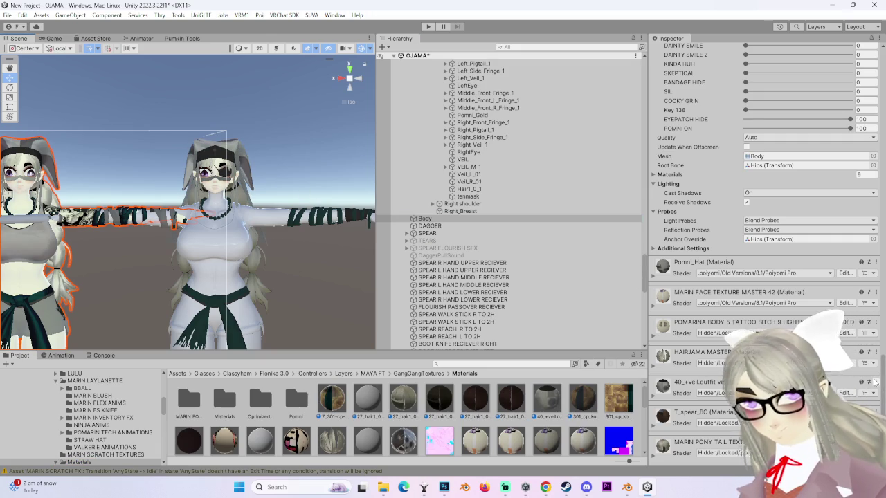
- Locate the T_spear_BC material in the project and view the characters from an angled side
click(877, 262)
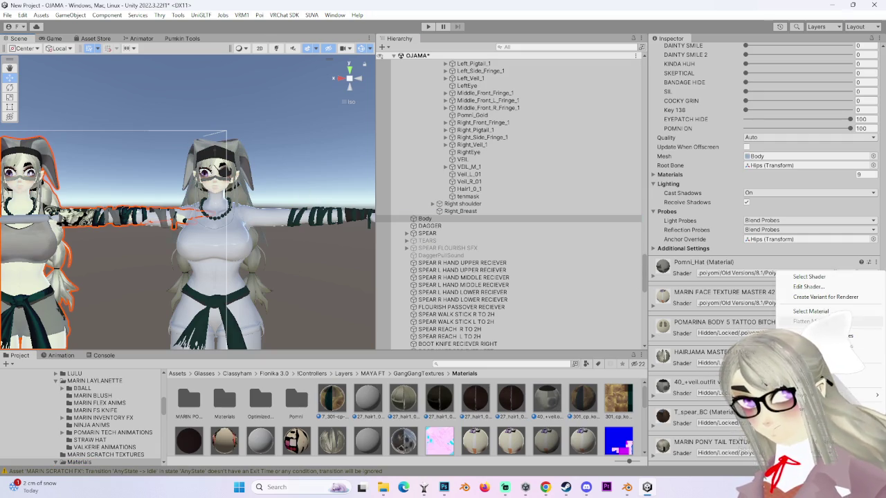
click(812, 311)
mouse_move(448, 422)
mouse_down()
mouse_move(248, 125)
mouse_move(203, 104)
mouse_up()
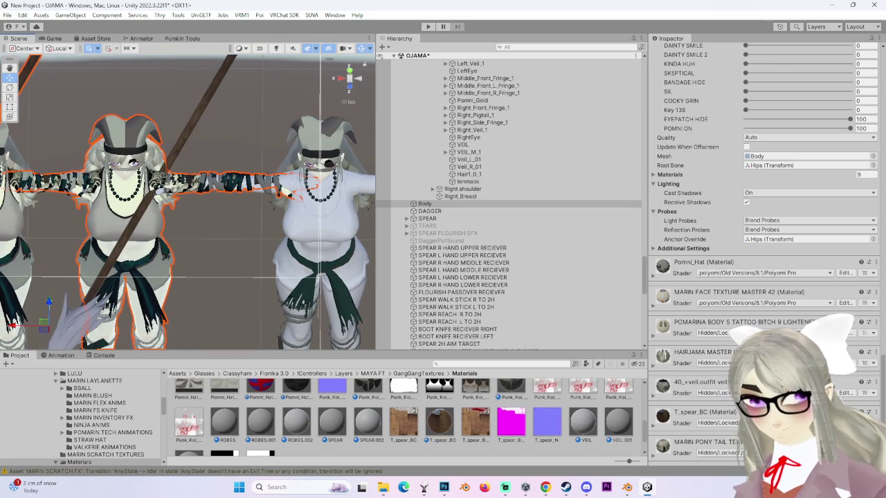
drag(277, 229, 319, 260)
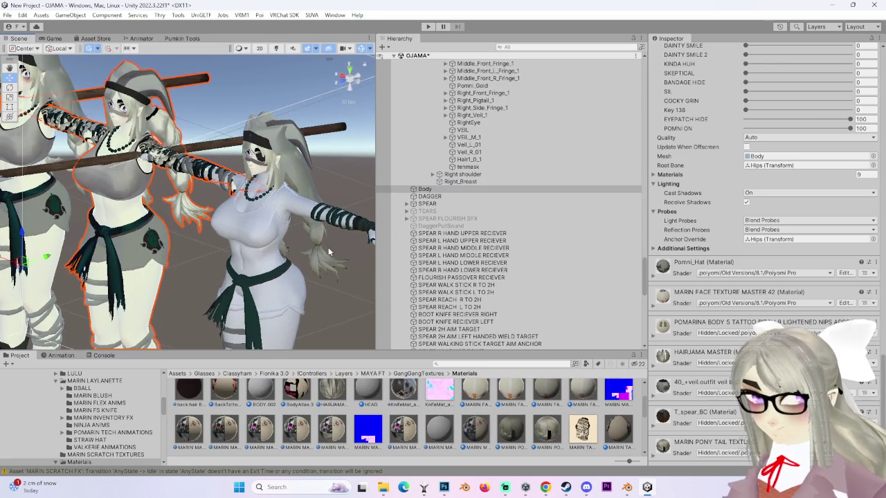
scroll(670, 400, down, 1)
scroll(665, 454, down, 2)
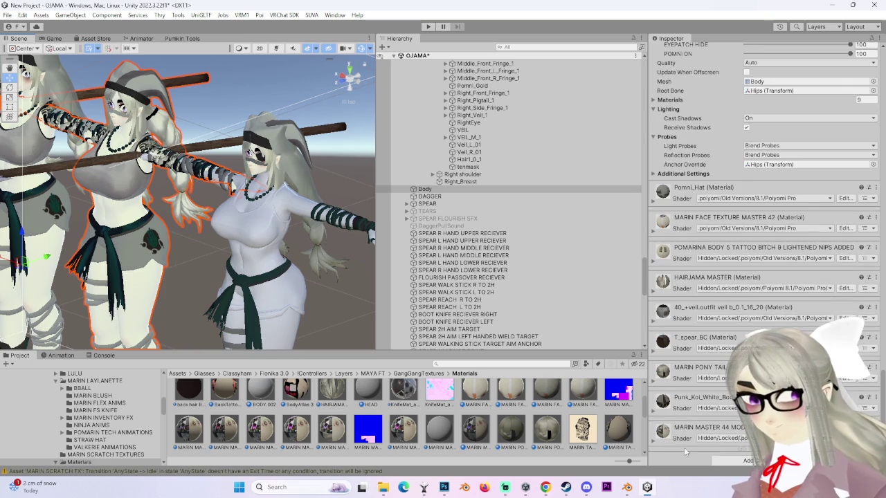
- Apply the grey Punk_Koi outfit material to the right avatar's body
click(876, 247)
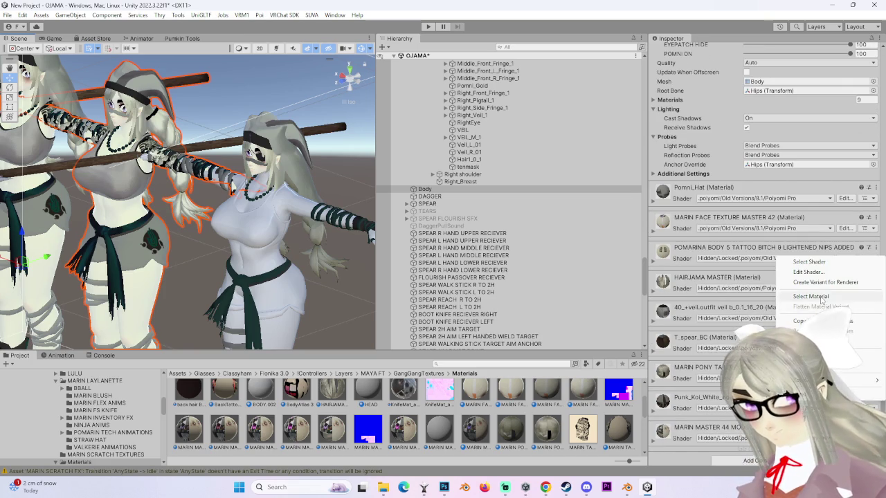
click(821, 297)
drag(381, 427, 294, 297)
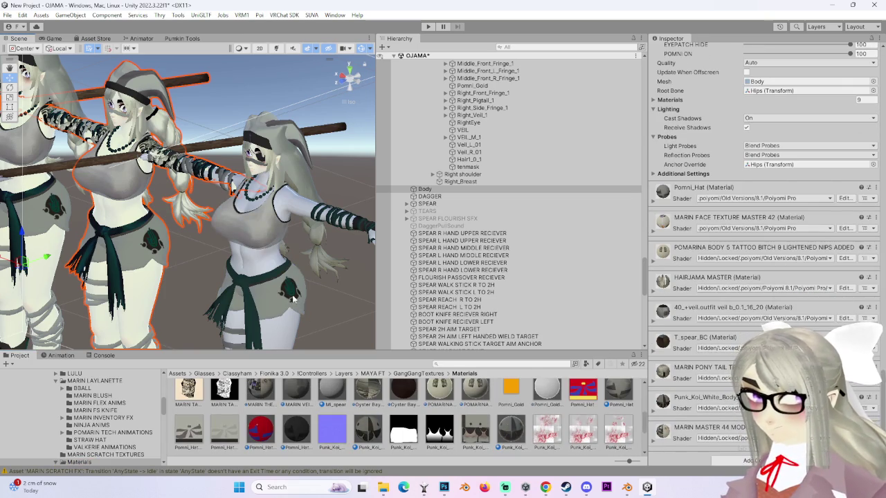
- Locate the POMARINA material in the project and face the avatars front-on
click(876, 277)
click(821, 327)
drag(326, 298, 200, 314)
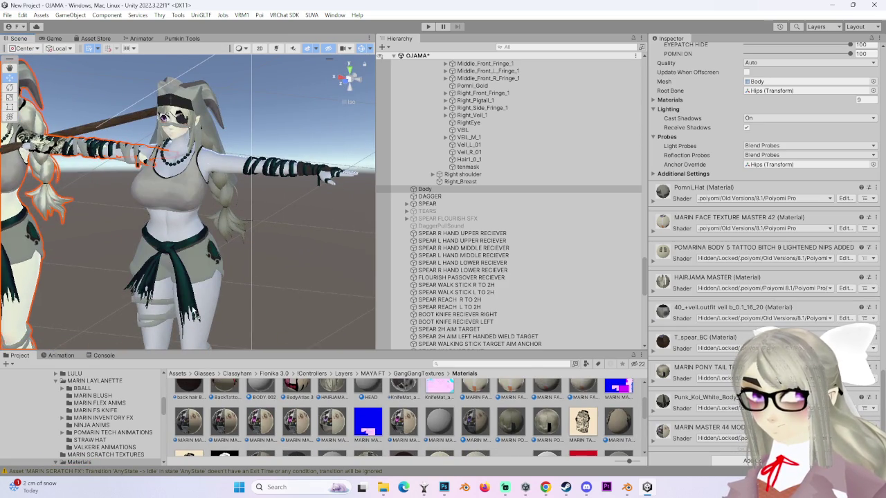
click(876, 247)
click(811, 292)
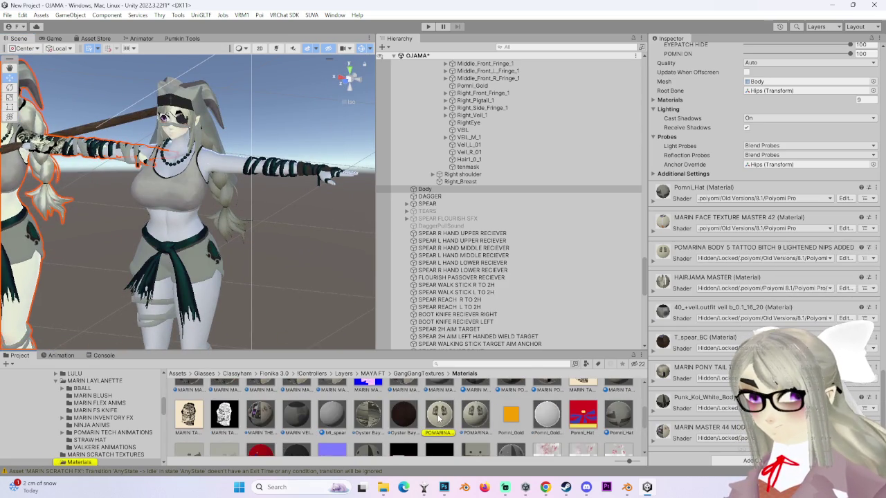
drag(209, 292, 210, 222)
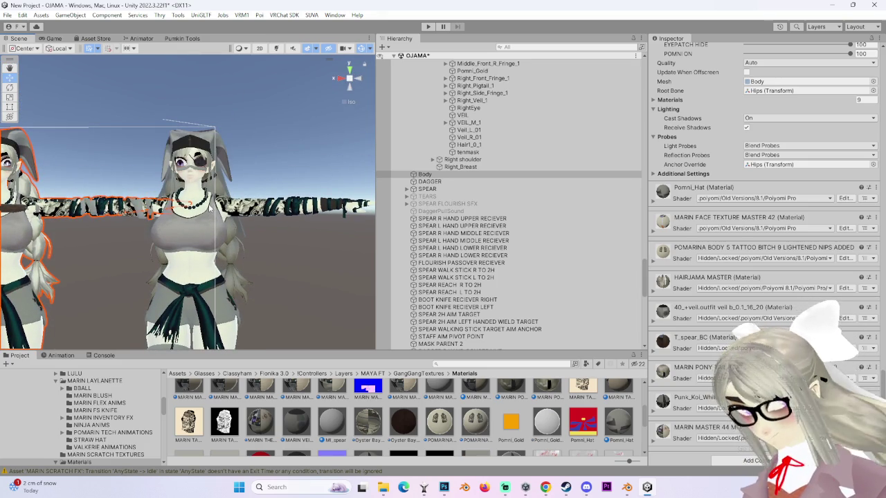
scroll(166, 206, down, 3)
scroll(180, 203, up, 5)
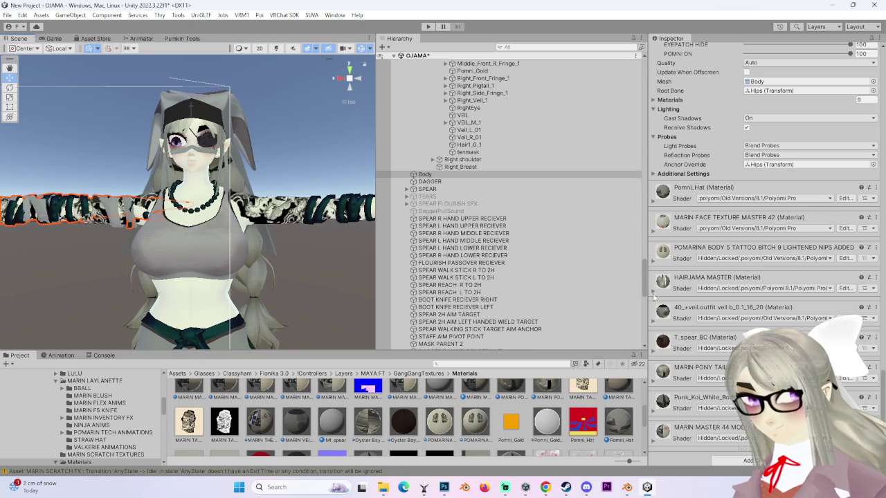
scroll(476, 224, up, 2)
- Scroll the Hierarchy and expand the Chest bone to reach the SPEAR object
click(427, 216)
click(425, 202)
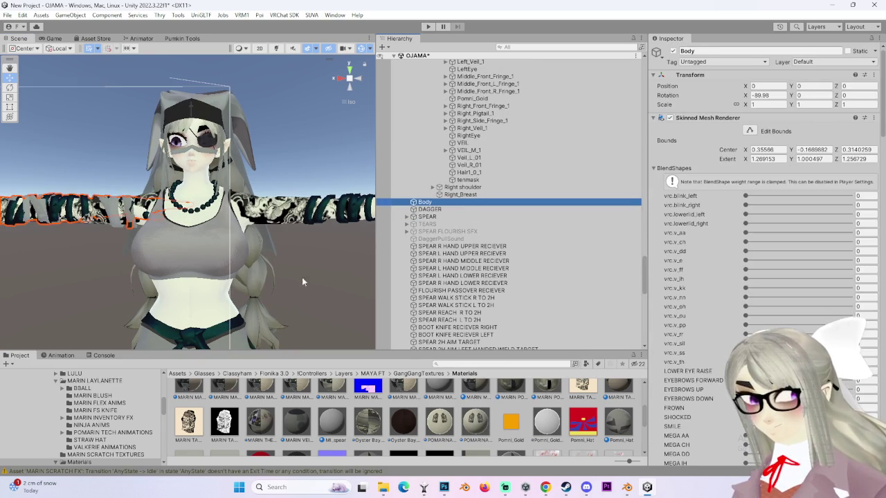
scroll(484, 291, down, 5)
scroll(693, 323, down, 15)
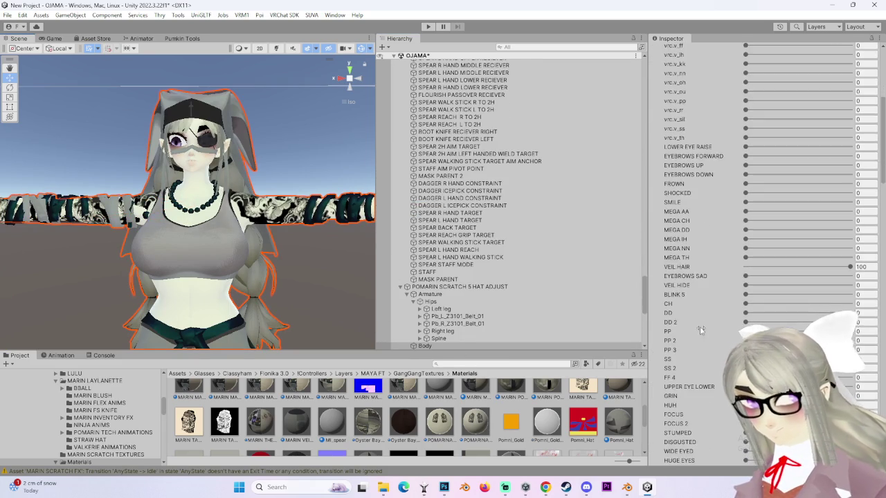
scroll(694, 323, down, 15)
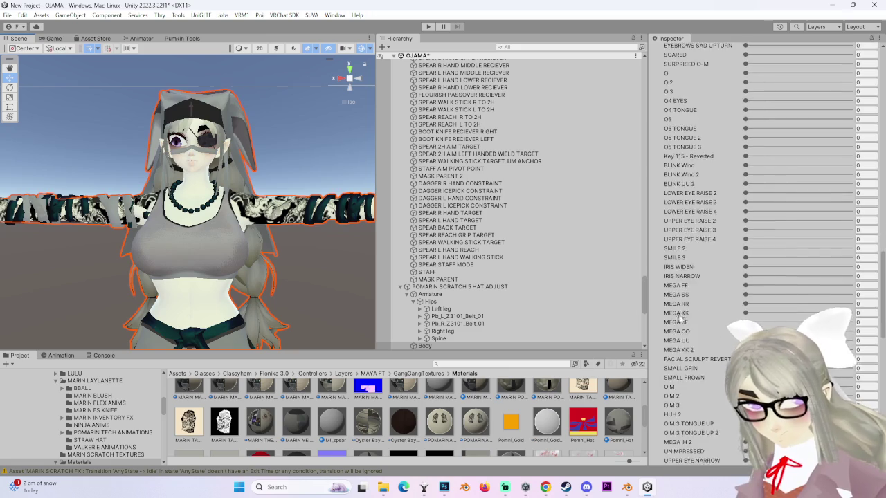
scroll(675, 309, down, 10)
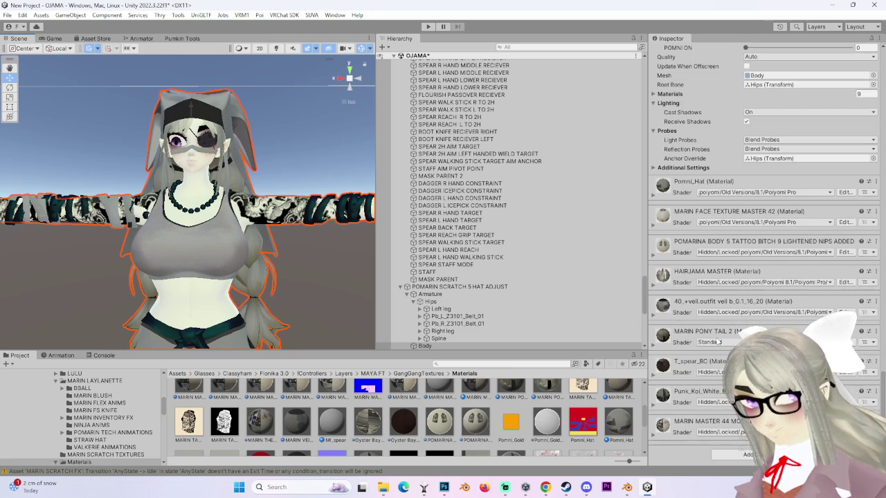
scroll(211, 215, down, 10)
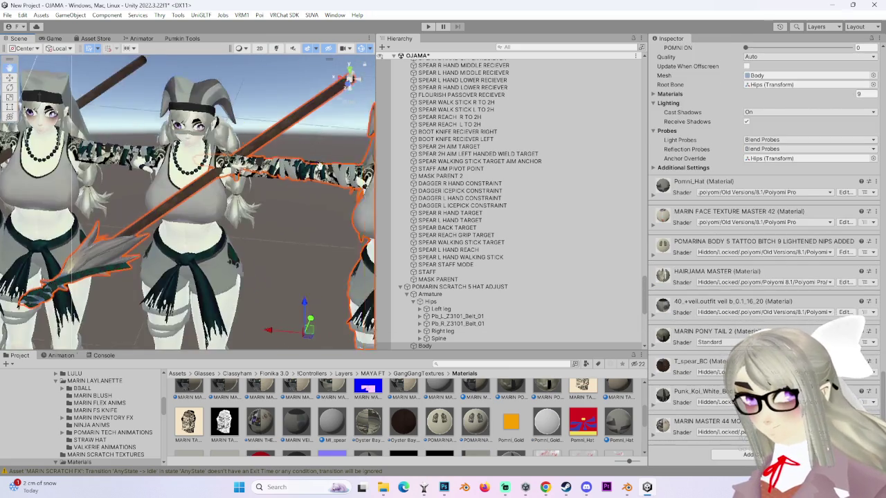
click(424, 345)
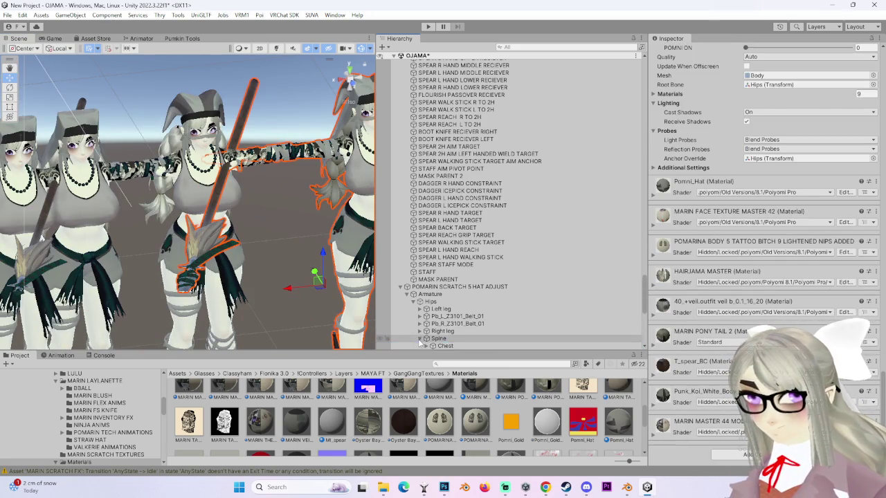
scroll(430, 328, down, 3)
click(426, 291)
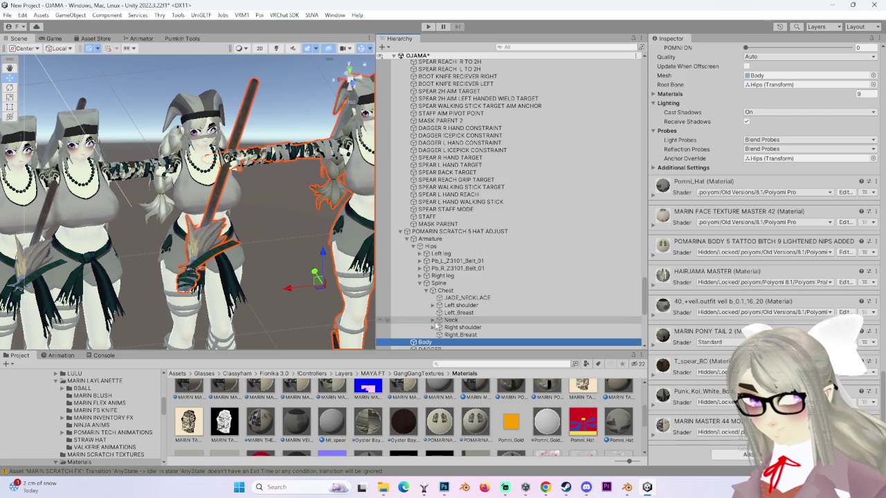
scroll(428, 335, down, 5)
- Under SPEAR > TAG_SPEAR_HEAD_LOW, set FLUTTER_TAG_01's scale to 0, then reselect Body
click(427, 246)
click(413, 246)
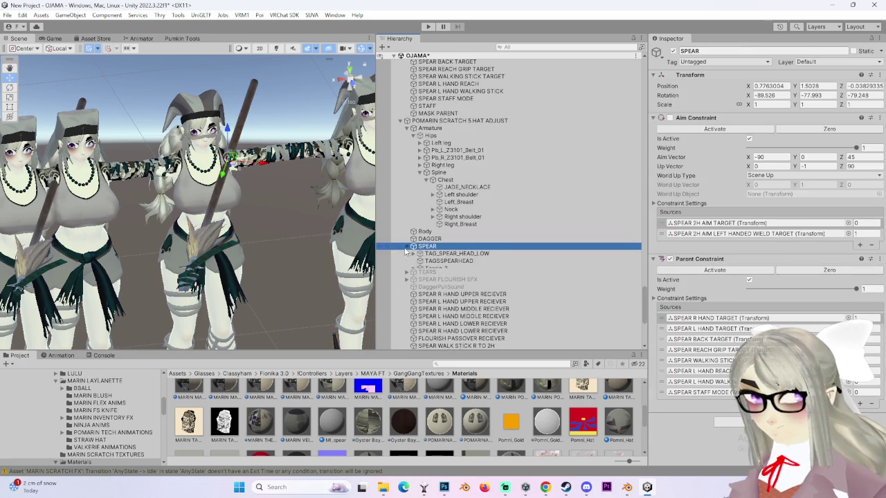
click(457, 254)
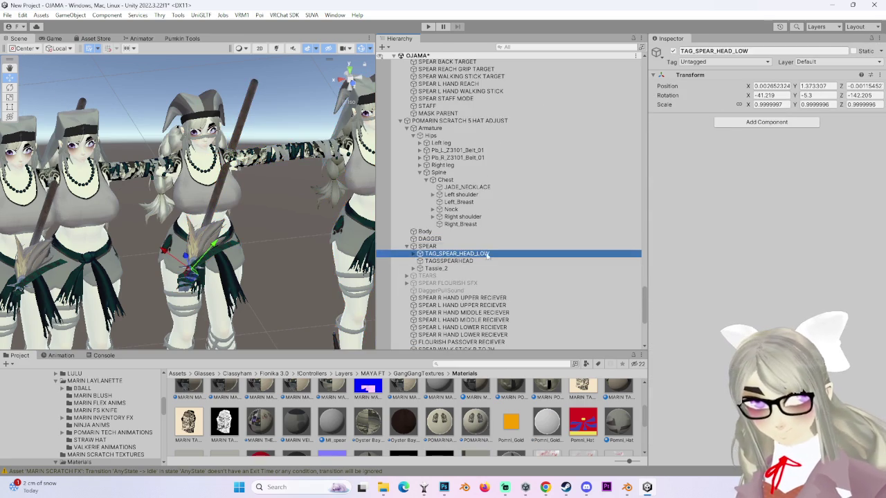
click(413, 254)
click(454, 261)
click(770, 104)
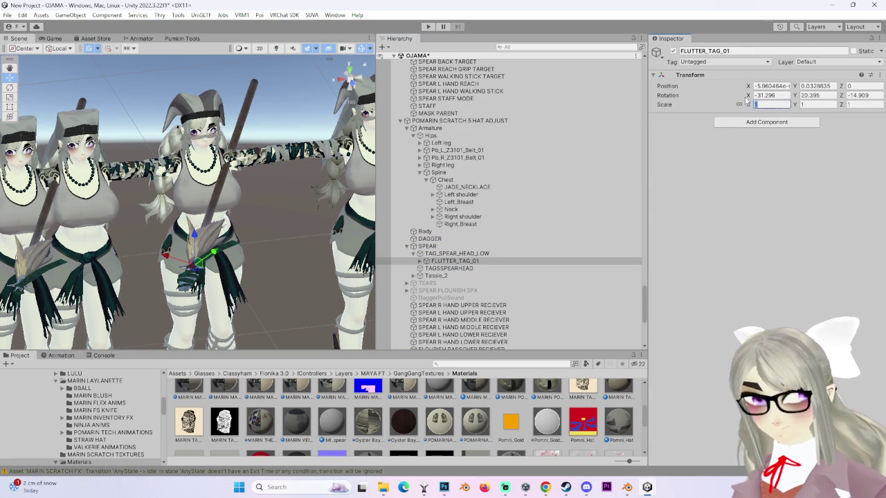
key(BackSpace)
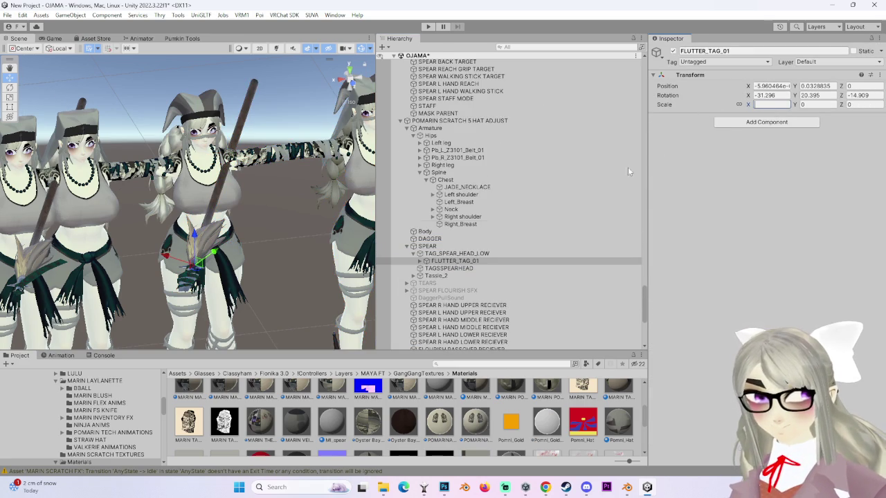
mouse_move(232, 186)
mouse_down()
mouse_move(292, 192)
mouse_move(297, 177)
mouse_up()
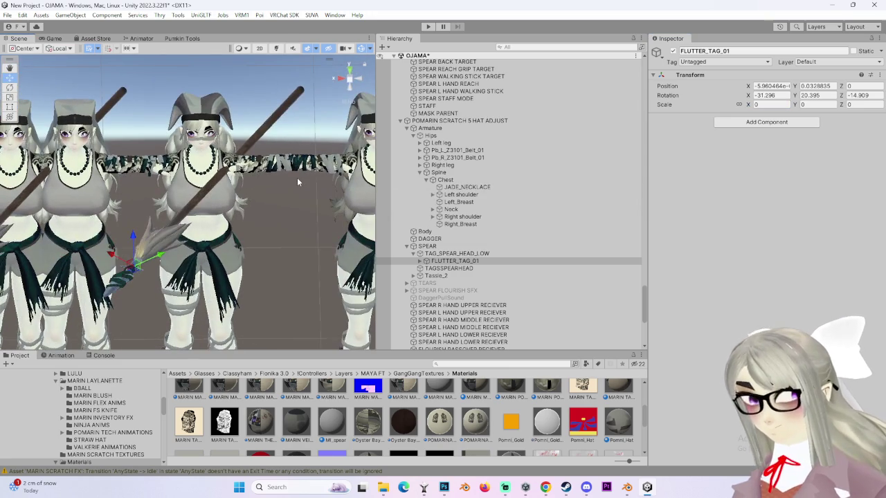
click(443, 232)
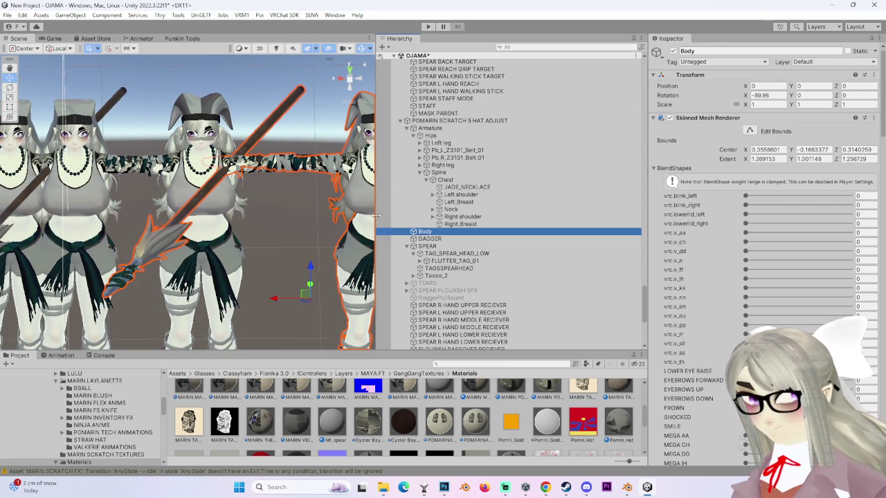
- Check Body's POMNI ON blend shape is 100, then select the POMARIN SCRATCH 5 HAT ADJUST root
scroll(706, 325, down, 10)
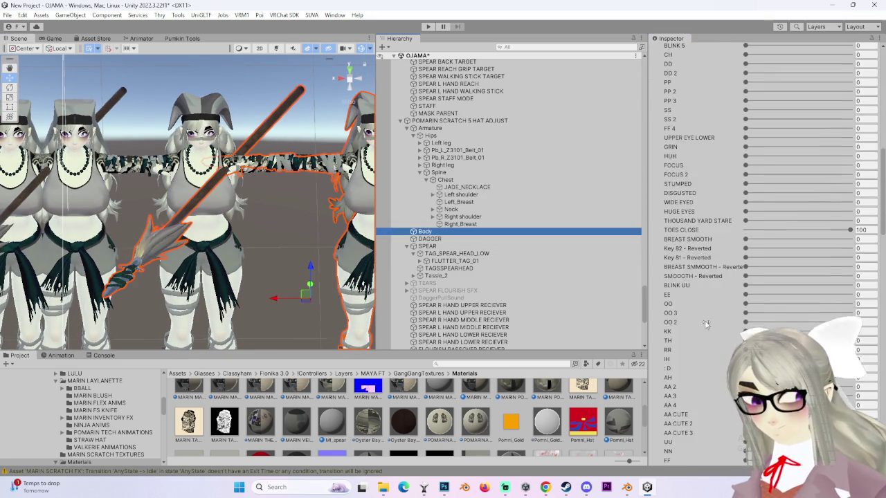
scroll(707, 325, down, 5)
click(134, 178)
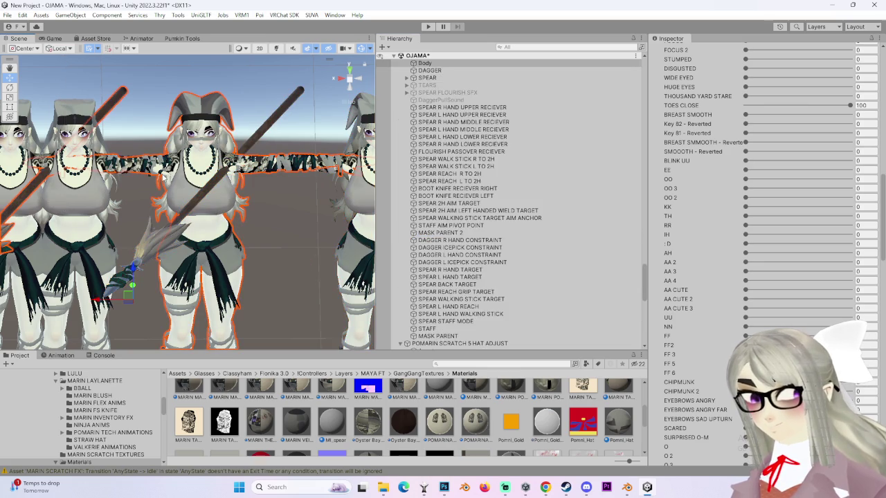
scroll(670, 367, down, 15)
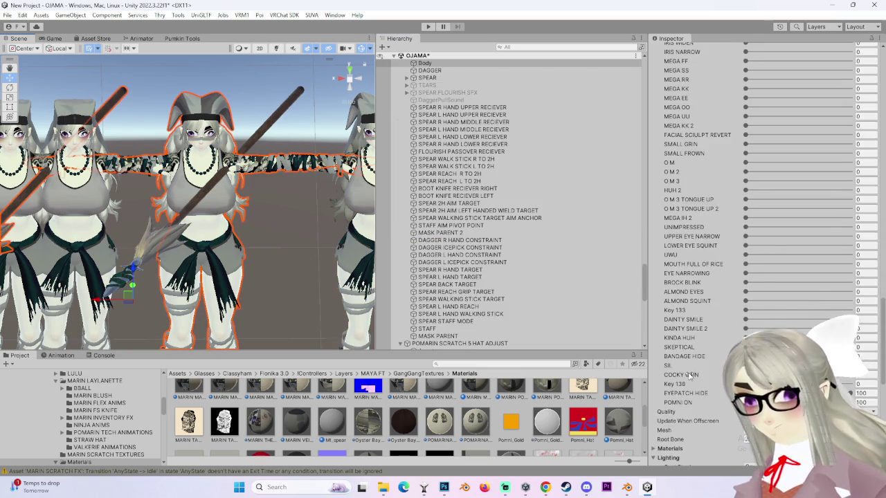
scroll(685, 369, down, 4)
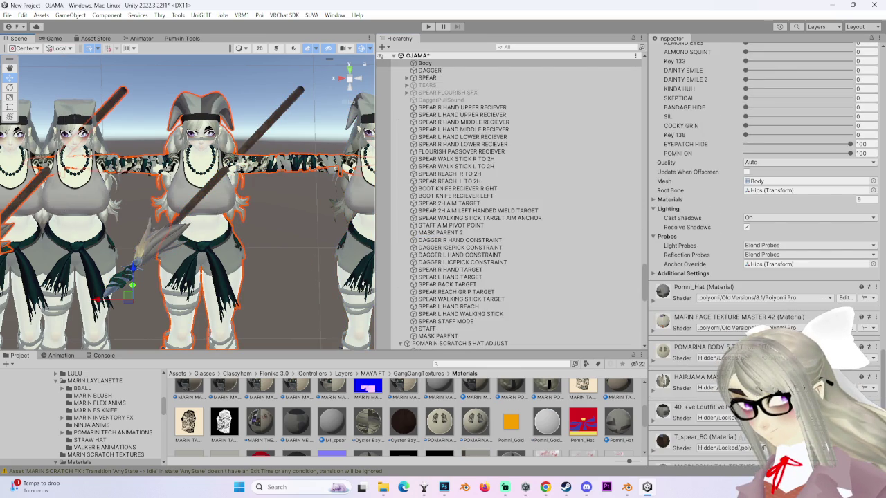
scroll(764, 247, down, 3)
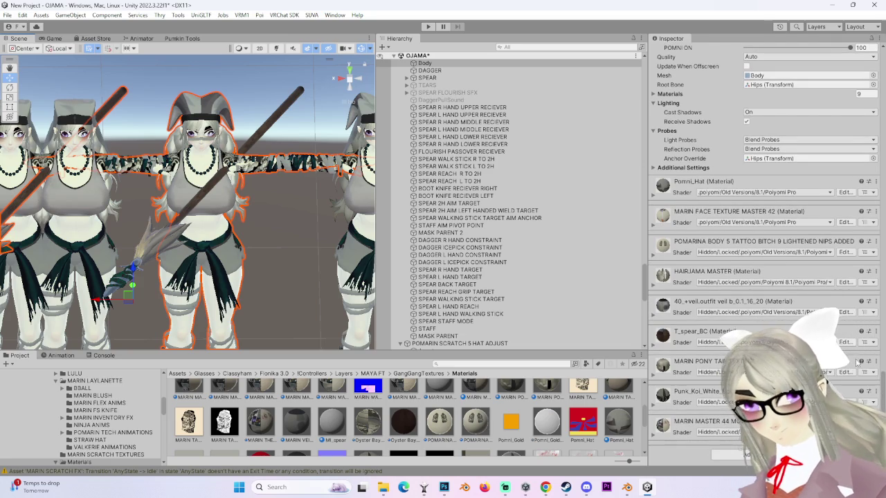
click(877, 361)
click(831, 261)
mouse_move(208, 201)
mouse_down()
mouse_move(258, 199)
mouse_move(243, 196)
mouse_up()
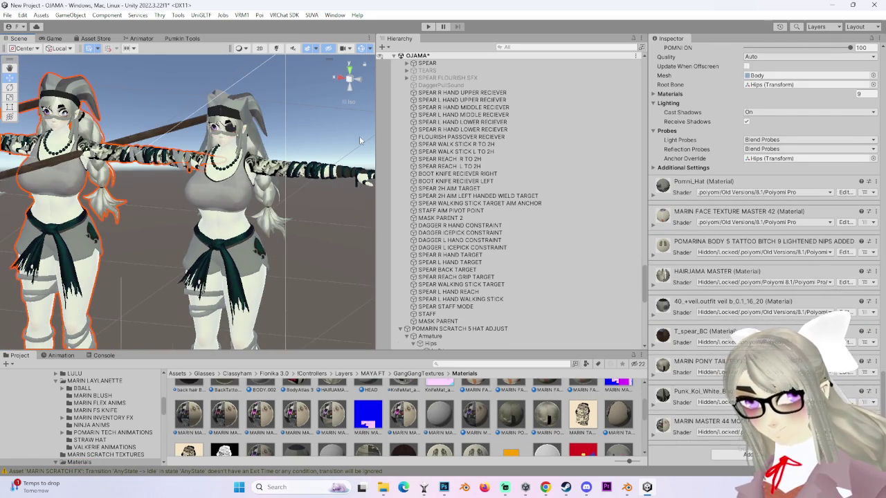
double_click(461, 237)
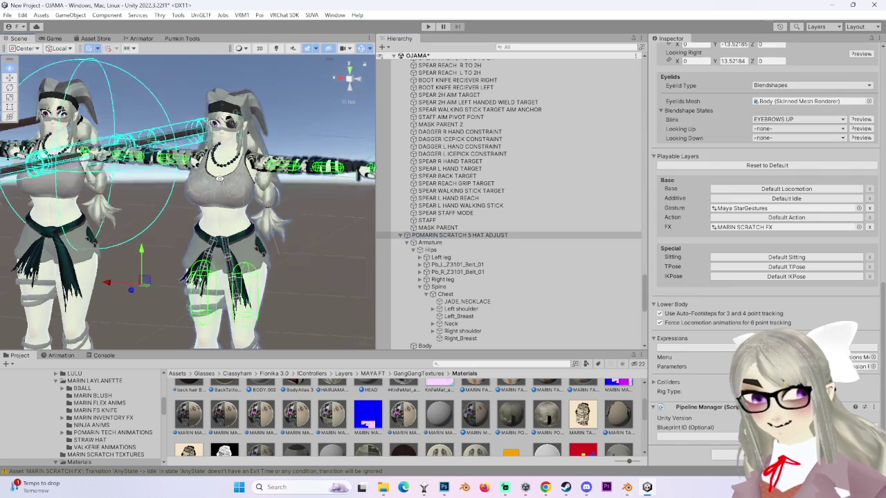
- Open the VRChat SDK Control Panel and enter POMARIN as the avatar name in the Builder
mouse_move(286, 185)
mouse_down()
mouse_move(225, 210)
mouse_move(277, 208)
mouse_move(237, 135)
mouse_up()
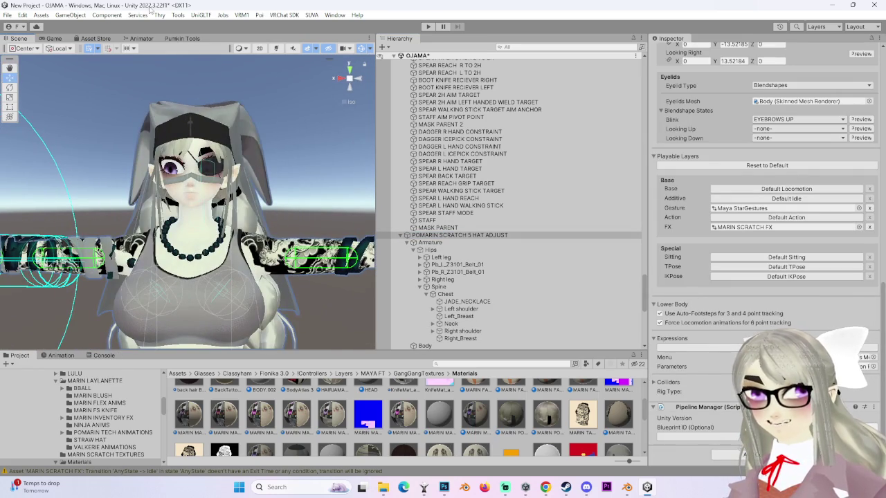
click(284, 14)
key(Escape)
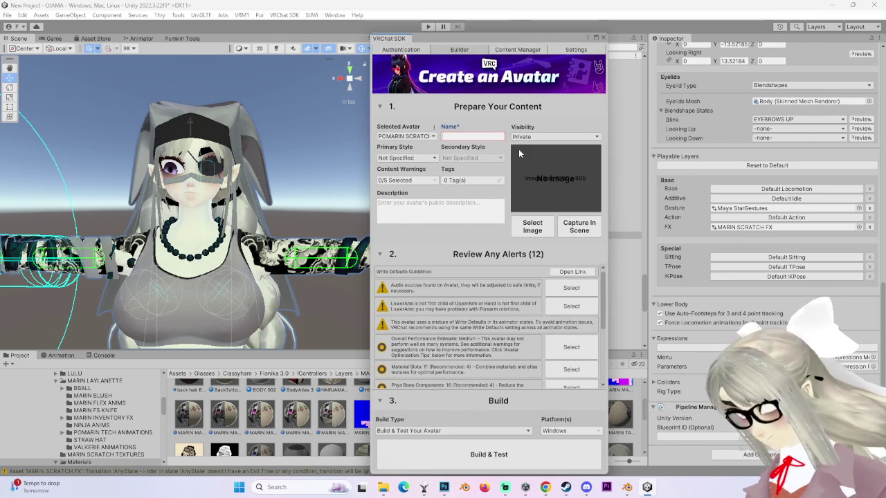
text(POMARIN)
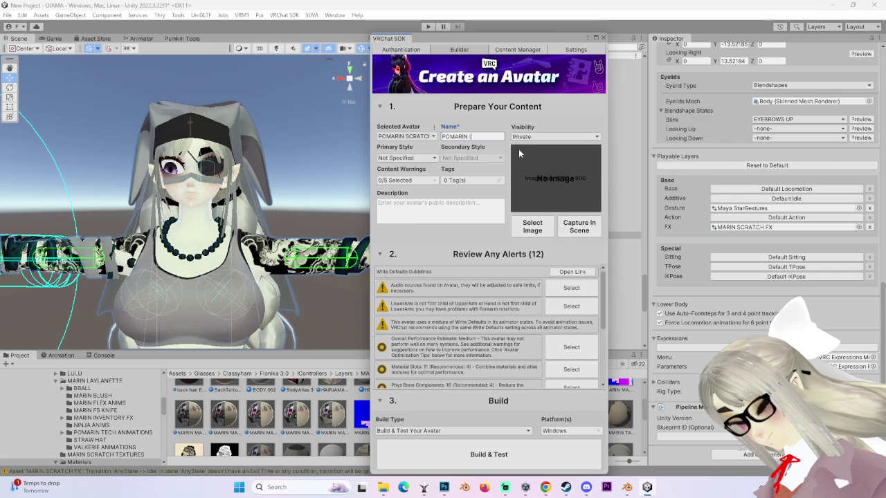
click(533, 226)
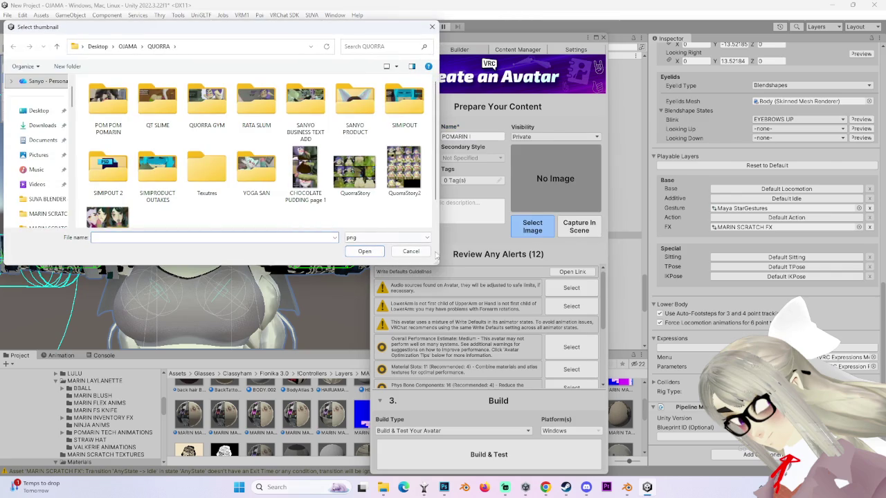
- Capture a close-up of the avatar's face in the Scene as the upload thumbnail
click(426, 251)
click(585, 225)
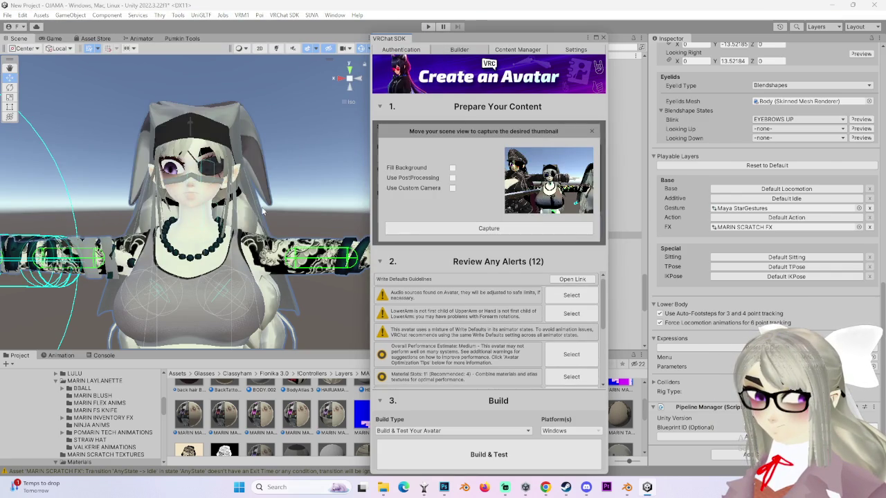
scroll(219, 214, up, 10)
scroll(227, 174, down, 4)
scroll(230, 181, down, 2)
scroll(241, 237, down, 2)
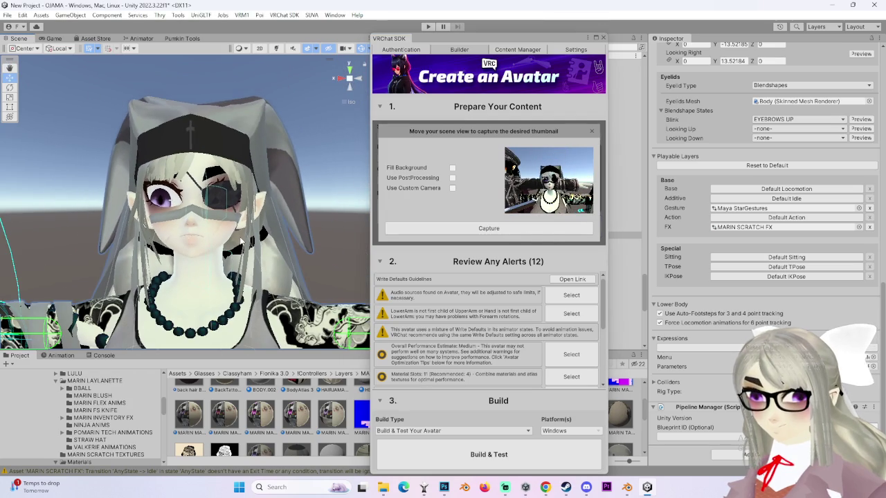
scroll(239, 229, up, 2)
scroll(235, 214, up, 1)
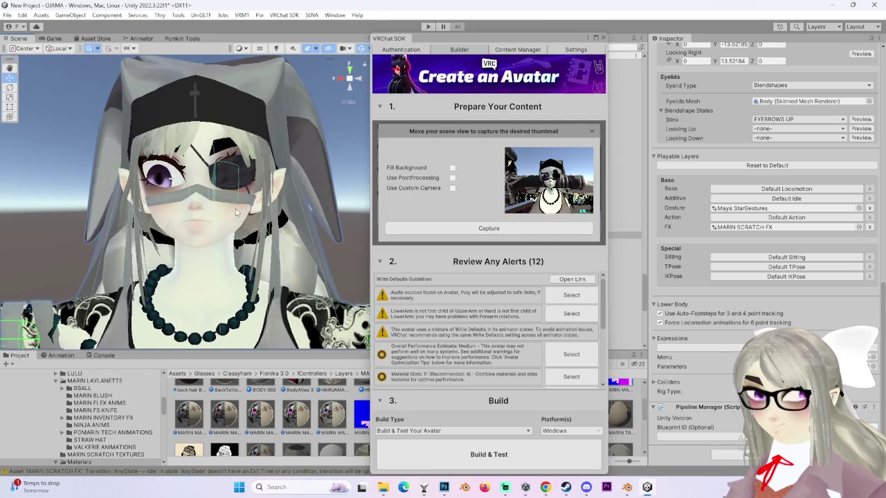
scroll(236, 215, down, 2)
scroll(229, 221, up, 5)
scroll(215, 234, up, 2)
scroll(214, 228, down, 1)
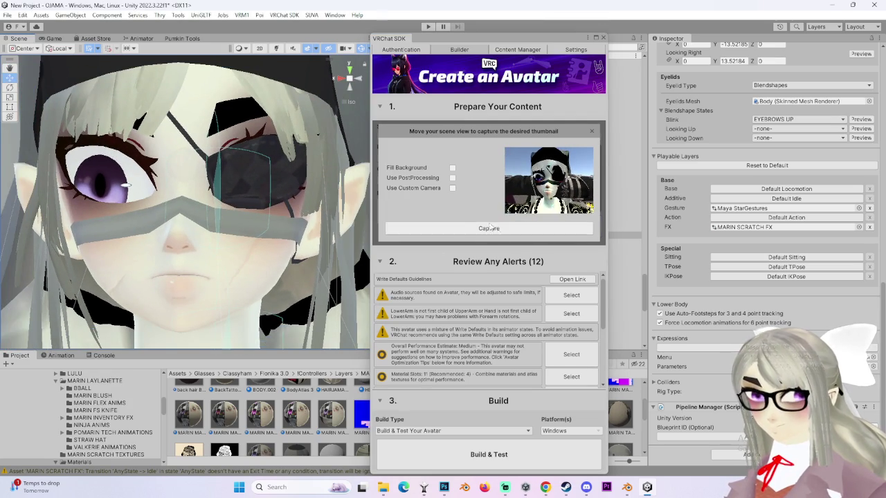
click(488, 228)
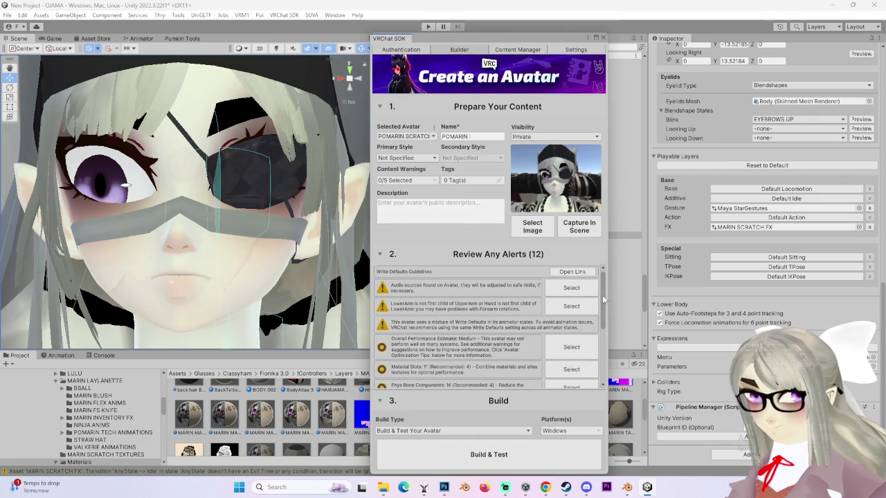
- Review the builder's alerts and start Build & Test
drag(603, 305, 612, 421)
scroll(448, 356, up, 2)
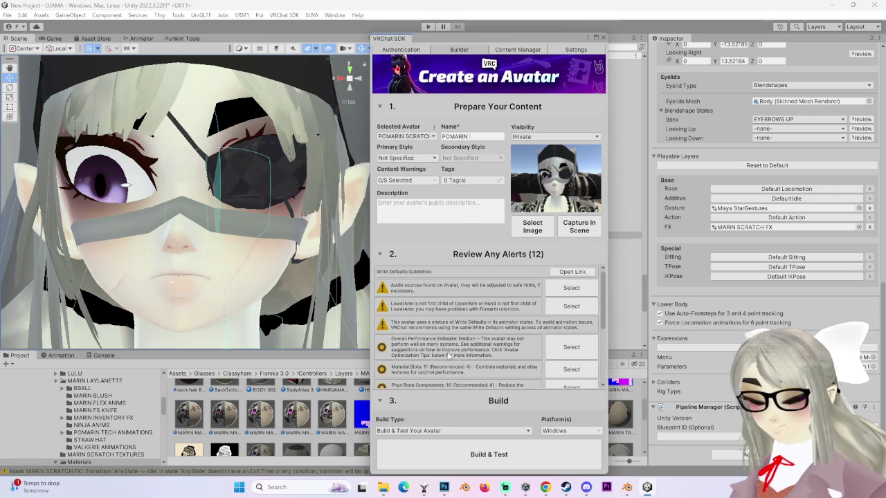
scroll(449, 359, down, 1)
scroll(448, 357, down, 1)
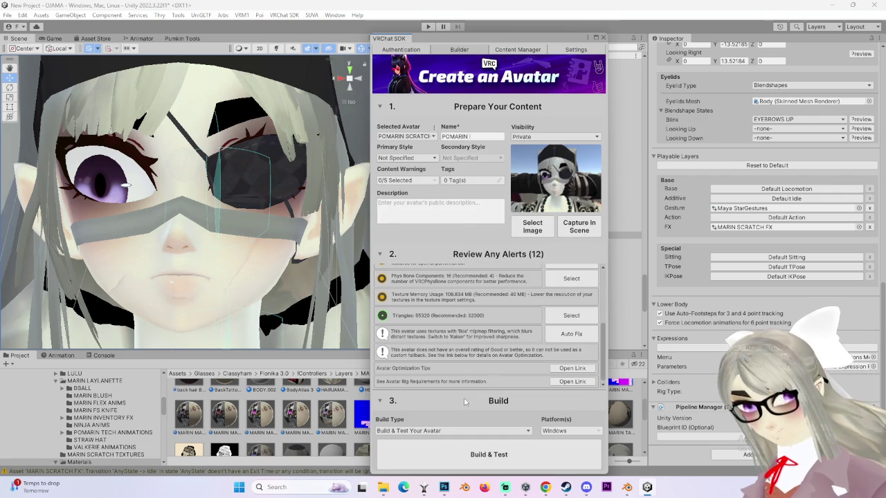
click(490, 453)
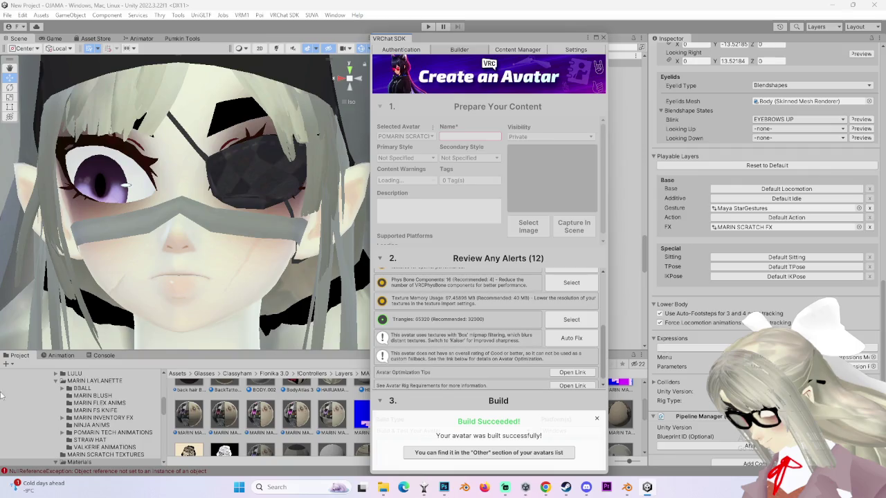
- After the build succeeds, switch over to the Steam library
click(567, 487)
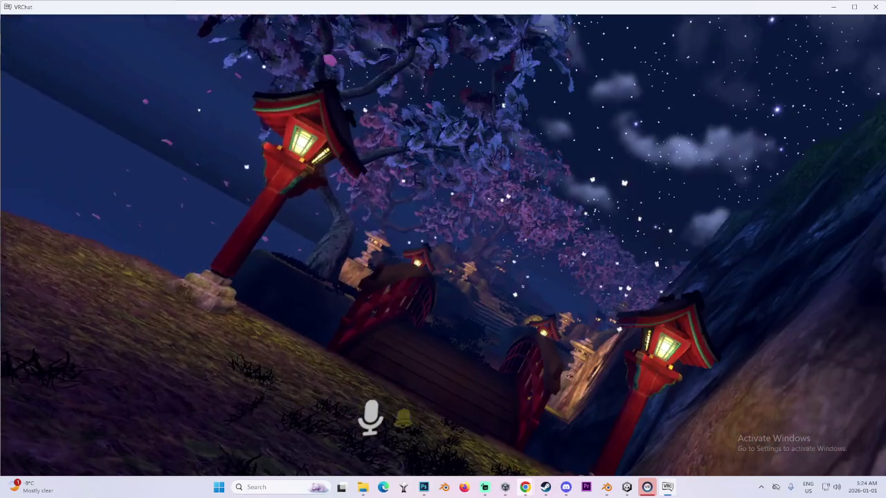
mouse_move(526, 488)
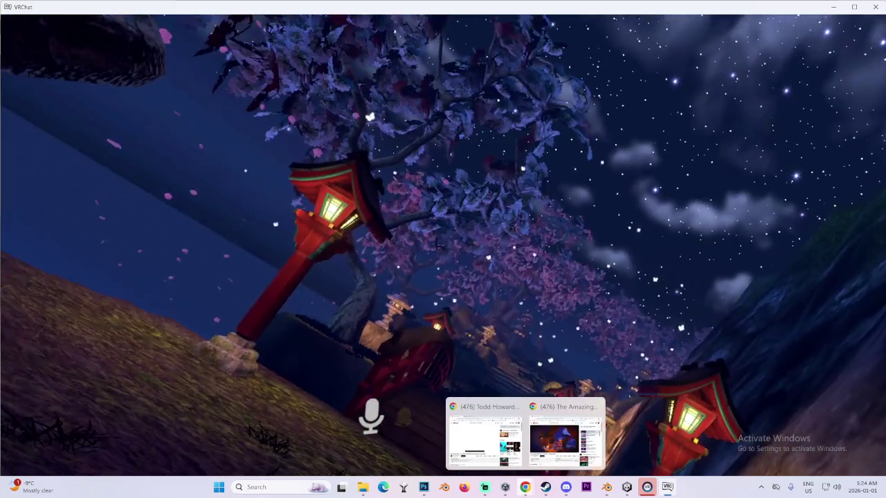
mouse_move(484, 487)
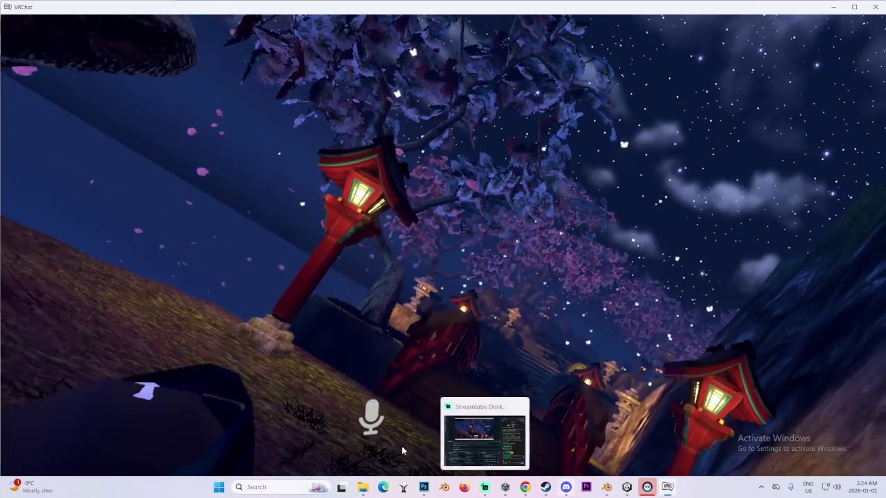
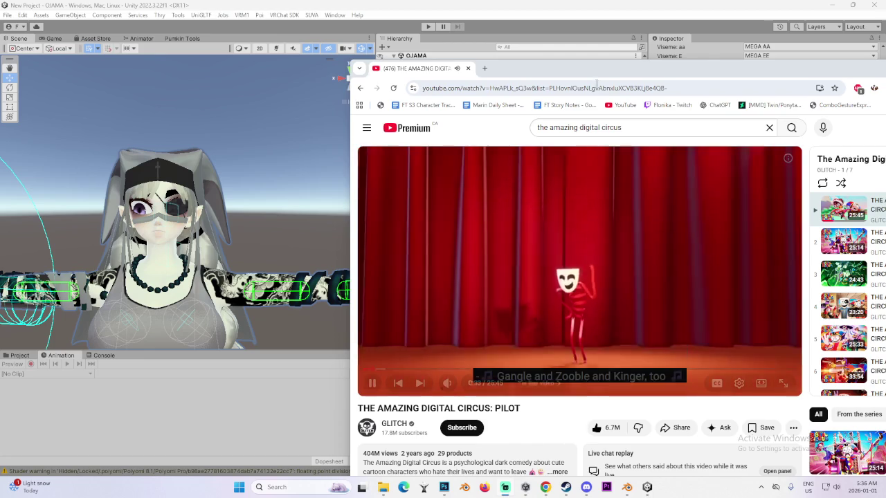
- Bring the Unity editor forward, then switch back to the playing YouTube video over it
click(344, 97)
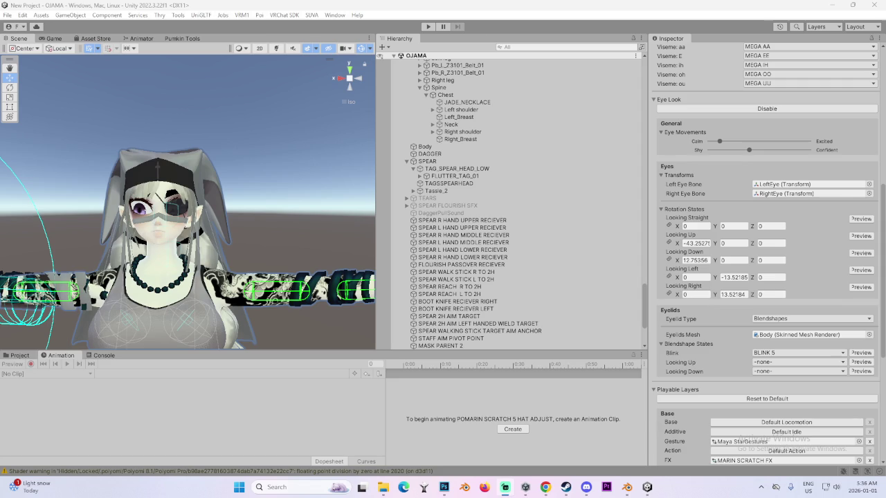
key(alt+Tab)
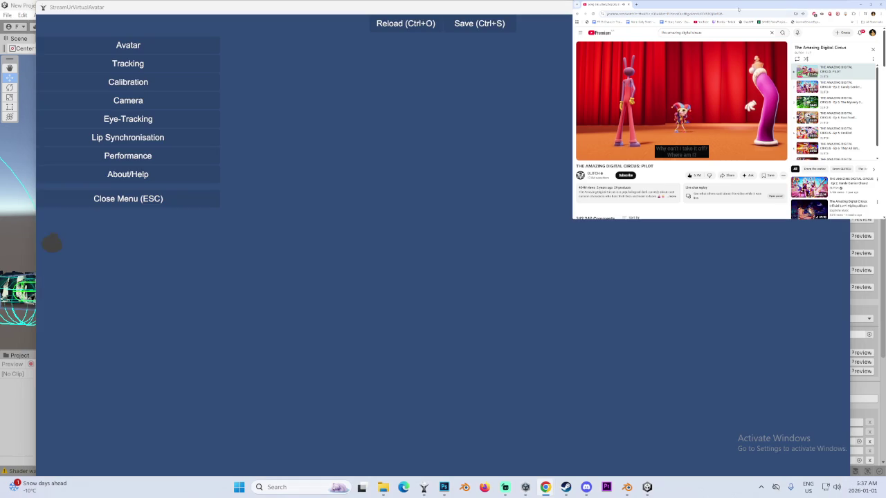
- Put the YouTube video in theater mode and set the avatar camera Distance to 5
click(768, 155)
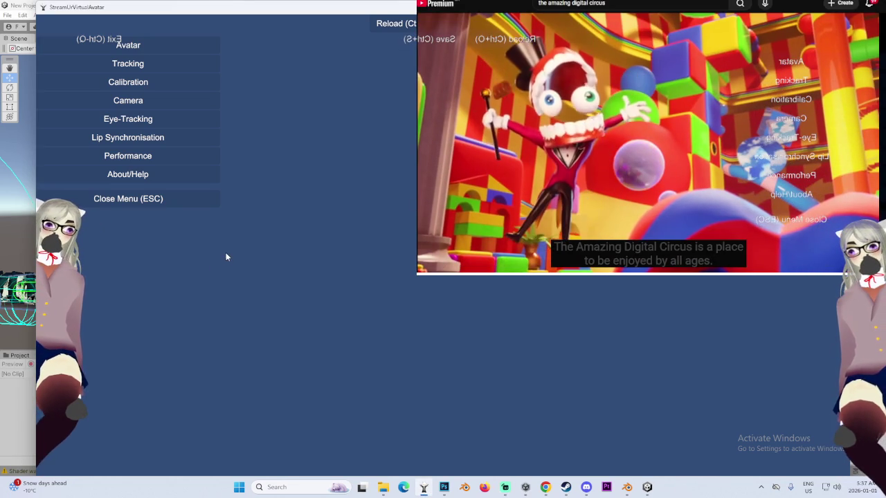
click(160, 97)
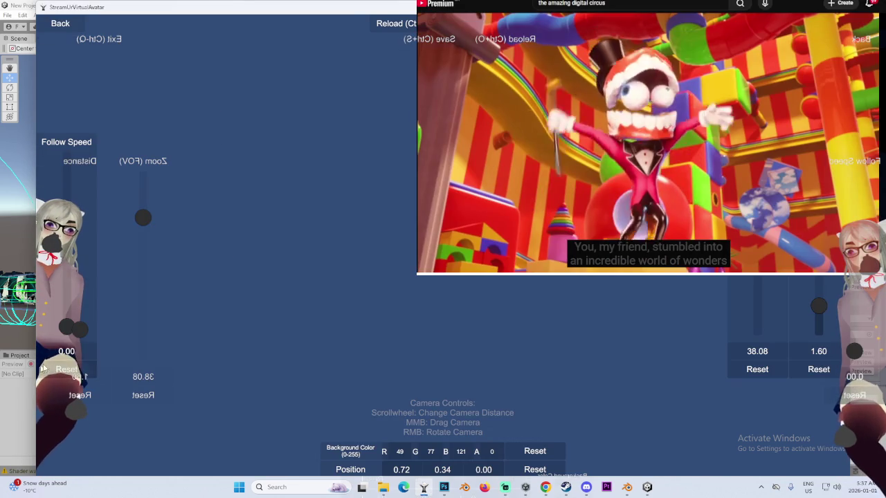
text(5)
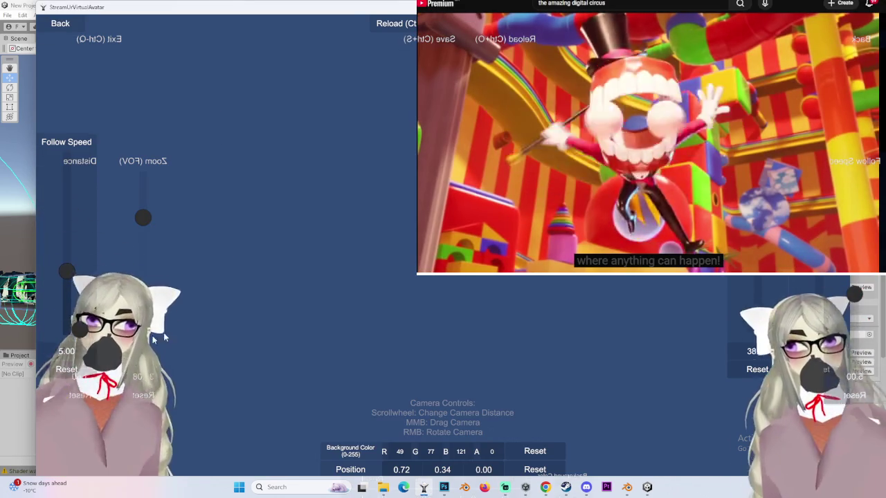
key(Escape)
key(Escape)
click(60, 23)
- Check the microphone list under Lip Synchronisation, then close the avatar settings window
click(129, 137)
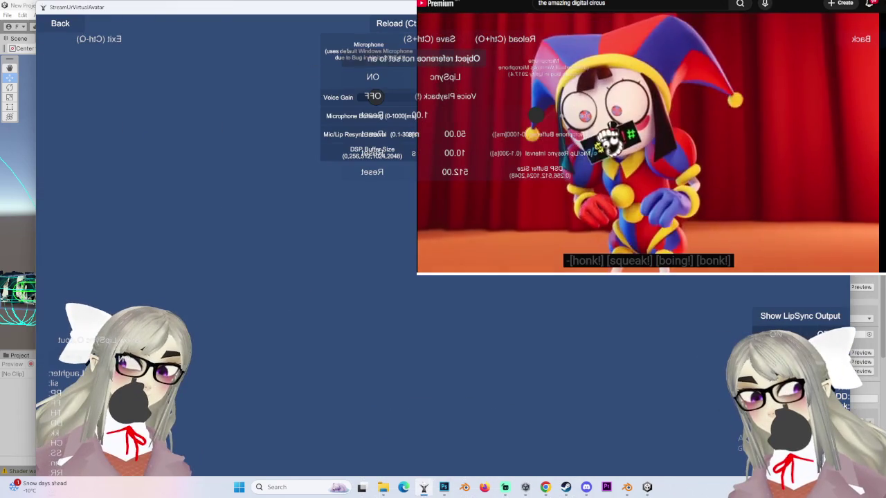
click(402, 59)
key(Escape)
key(ctrl+q)
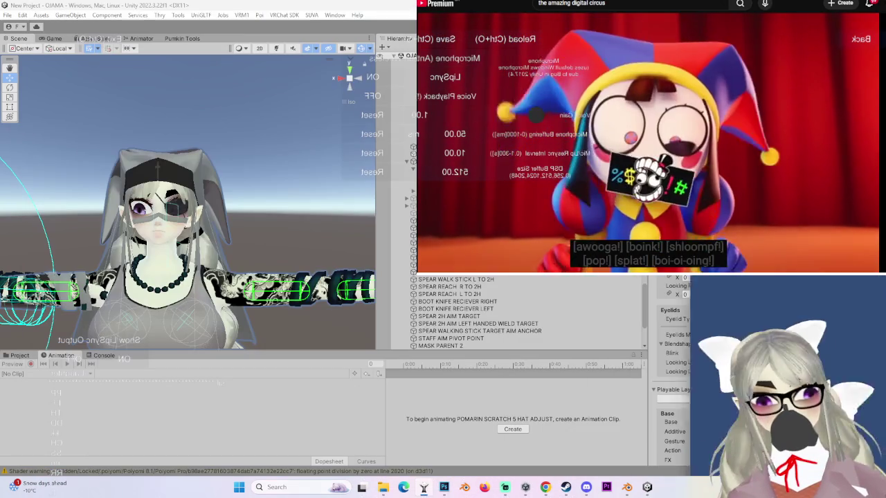
- Duplicate the POMARIN SCRATCH 5 HAT ADJUST object with Ctrl+D
mouse_move(305, 229)
mouse_down()
mouse_move(275, 240)
mouse_move(100, 222)
mouse_move(213, 220)
mouse_up()
scroll(276, 241, down, 3)
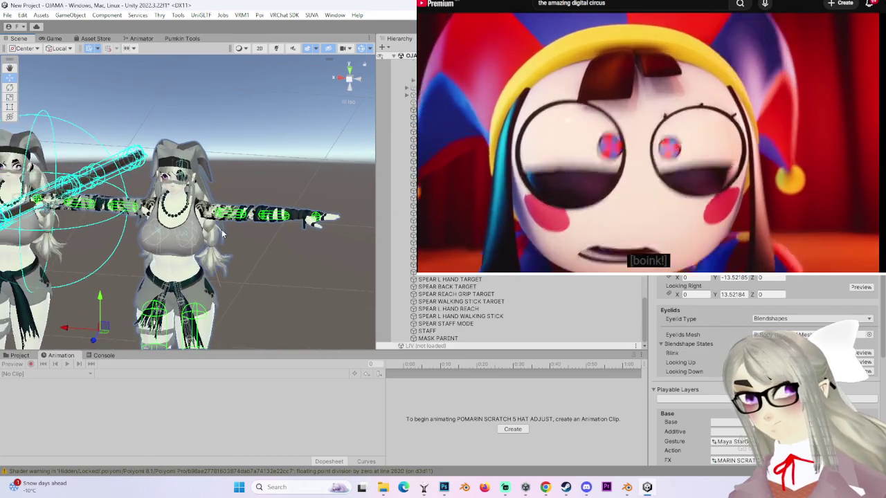
scroll(221, 229, down, 3)
key(ctrl+d)
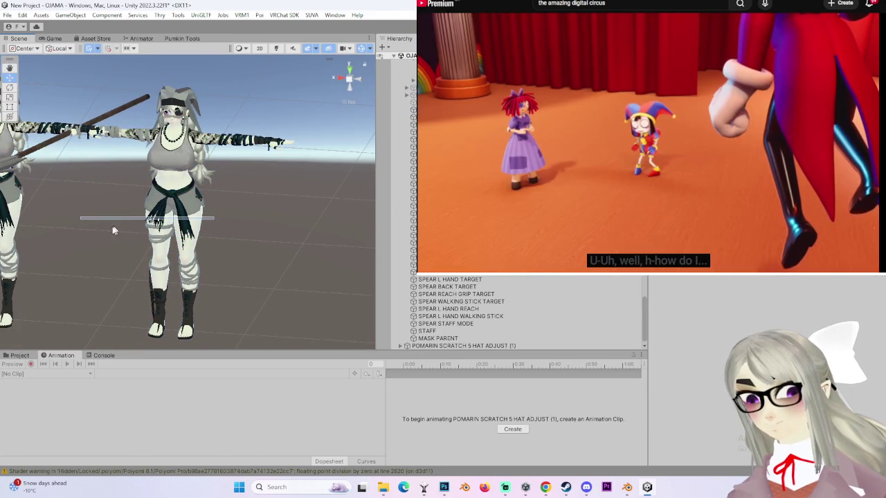
- Select the duplicated hat-adjust object, then SPEAR to inspect its Parent Constraint sources
drag(114, 231, 166, 298)
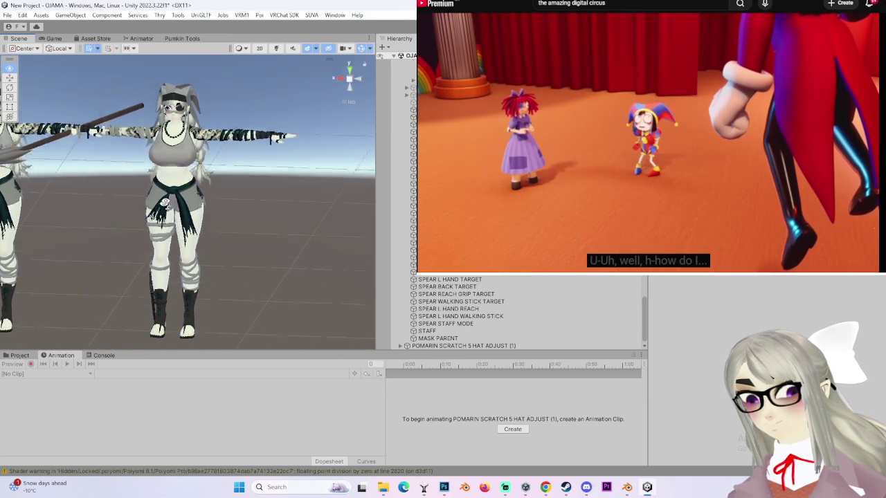
click(464, 332)
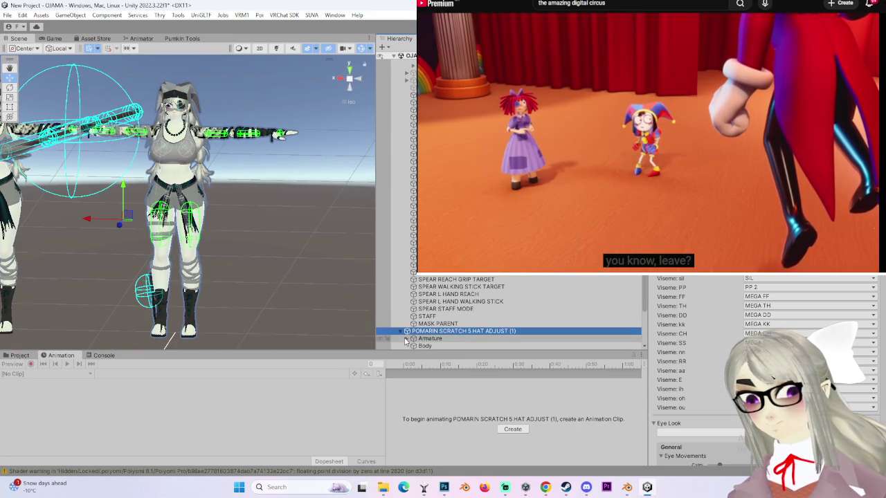
scroll(464, 333, down, 5)
click(396, 236)
mouse_move(293, 217)
mouse_down()
mouse_move(288, 230)
mouse_move(174, 238)
mouse_move(297, 284)
mouse_move(231, 250)
mouse_move(366, 191)
mouse_move(317, 206)
mouse_move(311, 184)
mouse_move(297, 229)
mouse_move(307, 253)
mouse_up()
click(365, 192)
scroll(418, 274, down, 5)
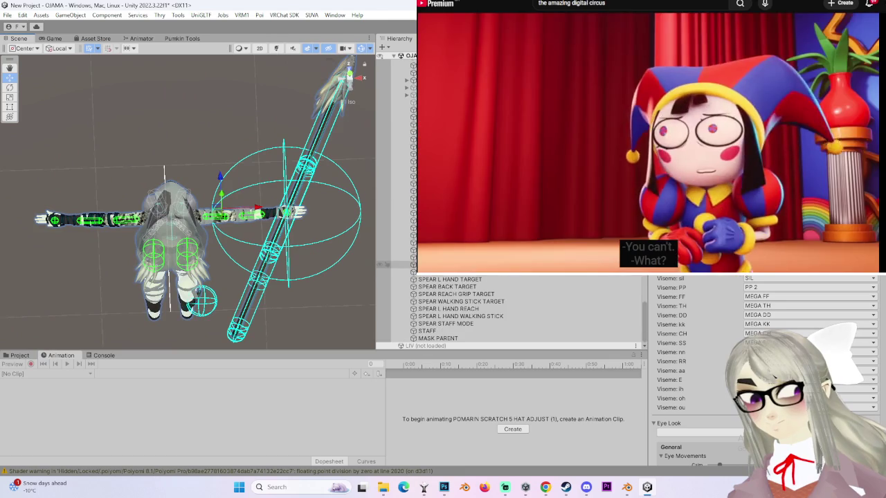
scroll(415, 277, up, 1)
click(408, 163)
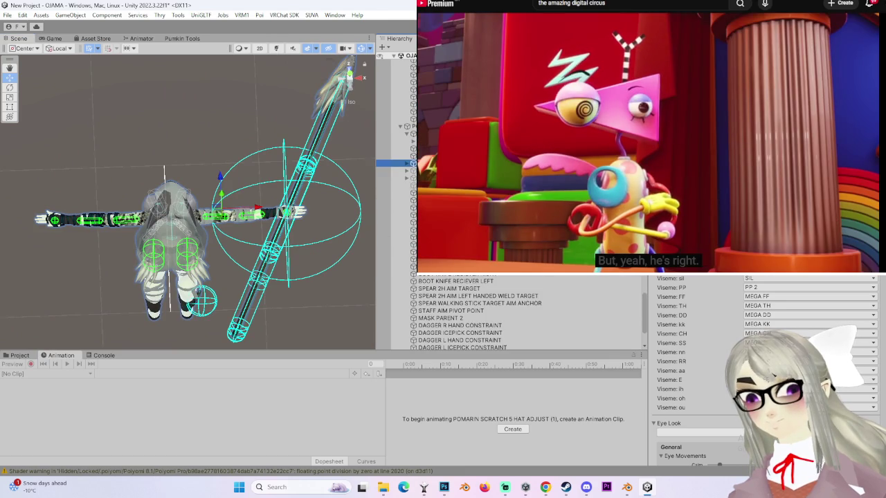
mouse_move(308, 208)
mouse_down()
mouse_move(304, 200)
mouse_move(343, 200)
mouse_up()
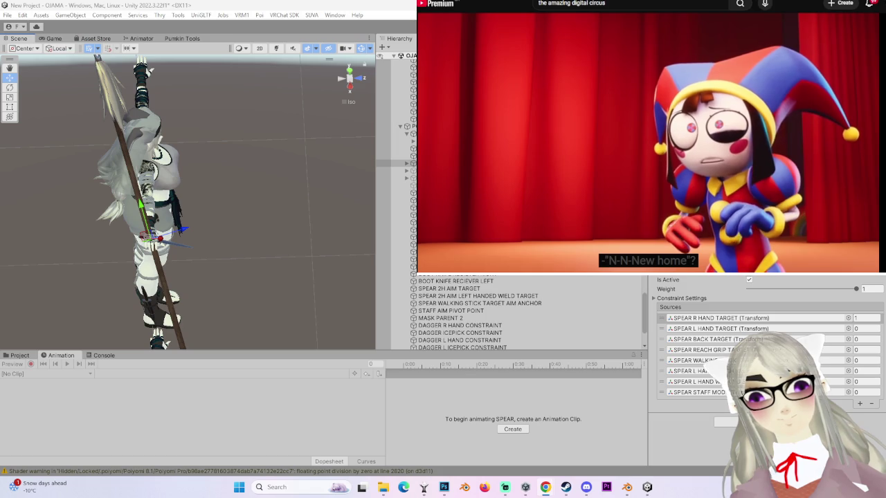
- Undo the spear's rotation, frame the spear from the front and switch to the Rotate tool
mouse_move(525, 200)
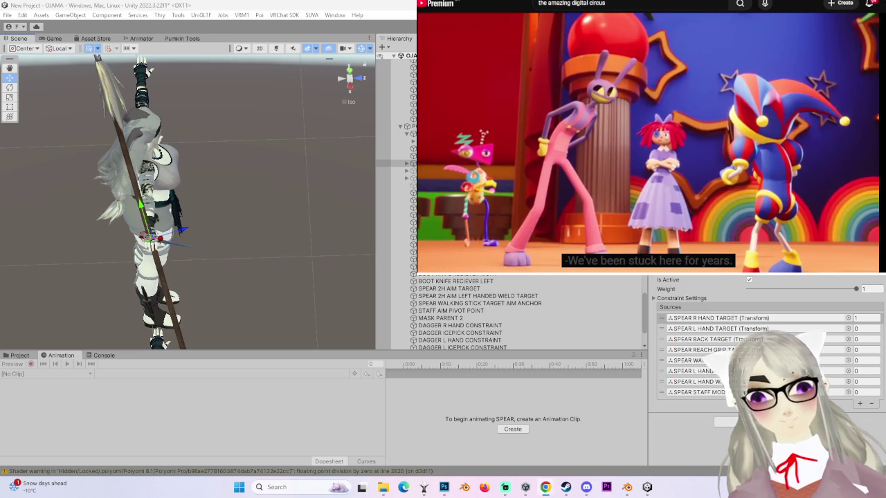
mouse_move(268, 113)
mouse_down()
mouse_move(253, 192)
mouse_move(131, 158)
mouse_up()
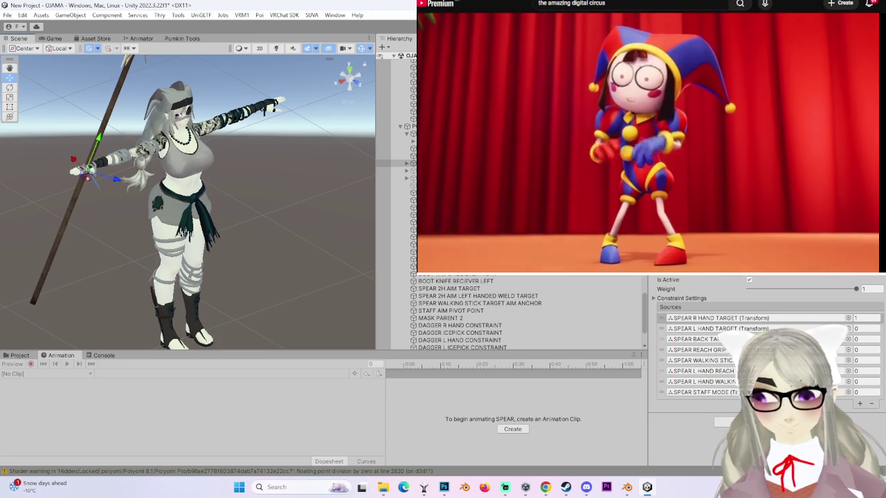
key(ctrl+z)
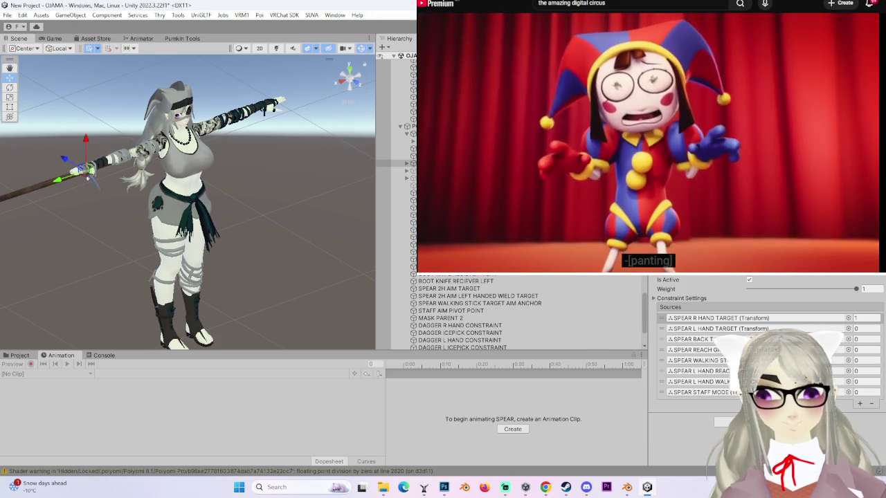
click(350, 78)
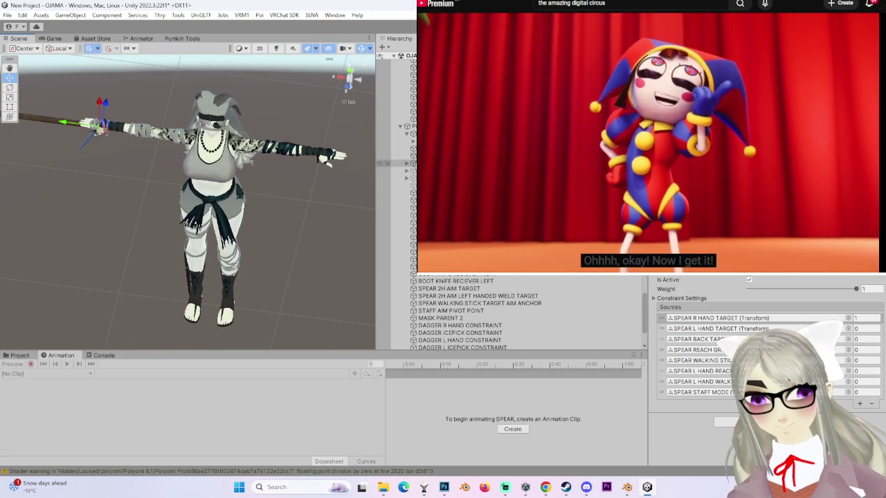
scroll(526, 312, up, 2)
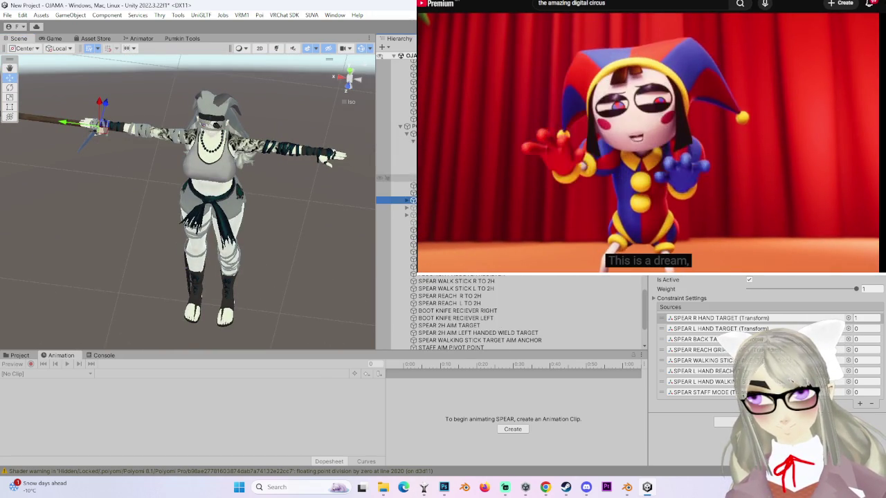
scroll(457, 312, up, 3)
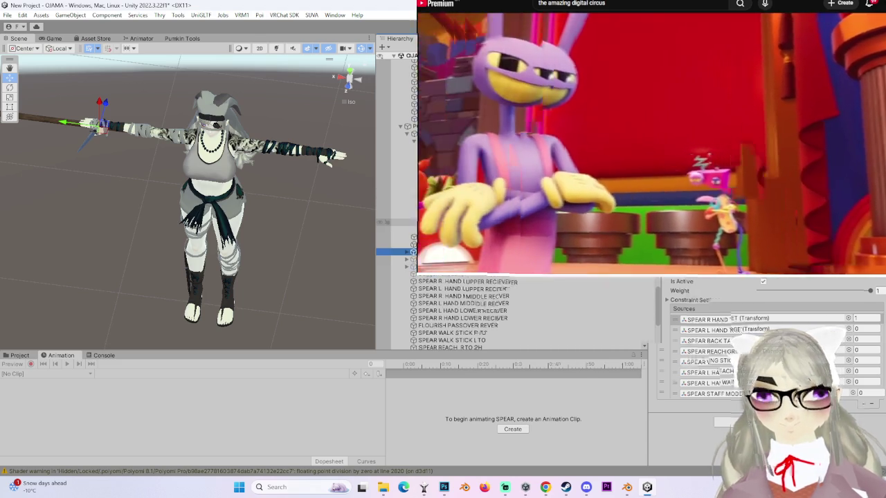
key(f)
key(e)
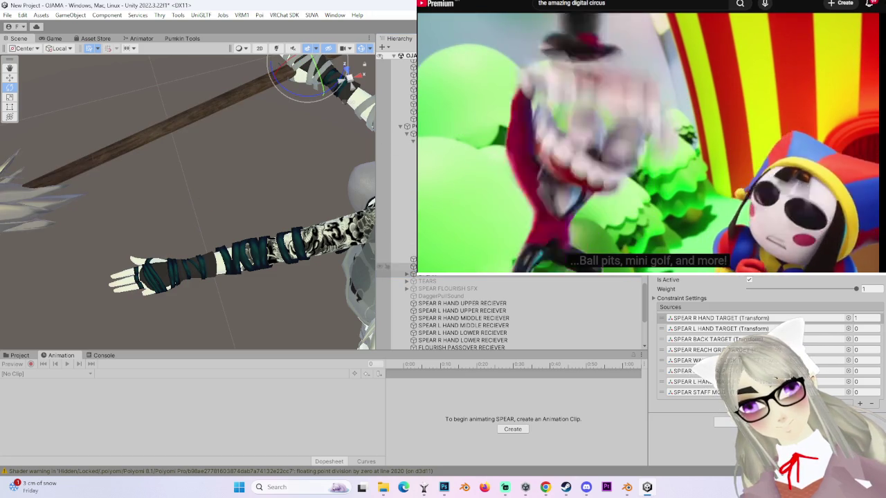
- Weight SPEAR WALKING STICK TARGET at 1 and SPEAR R HAND TARGET at 0 in SPEAR's constraint
click(407, 274)
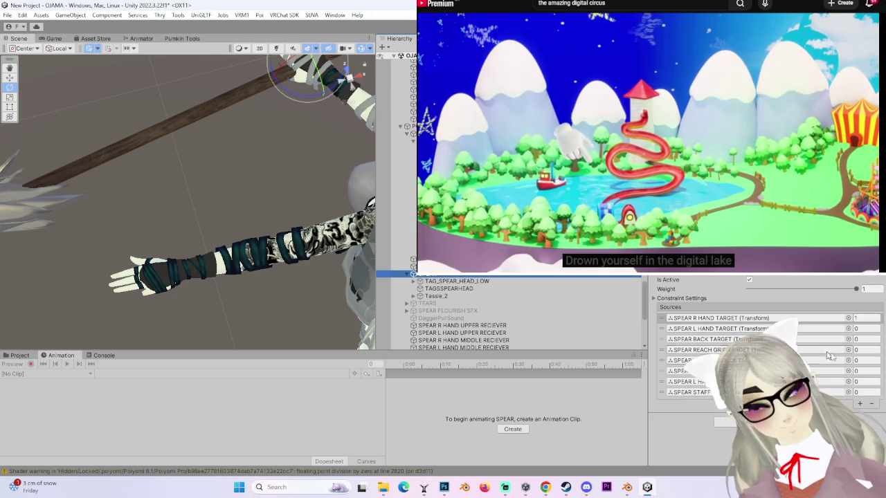
click(858, 360)
text(1)
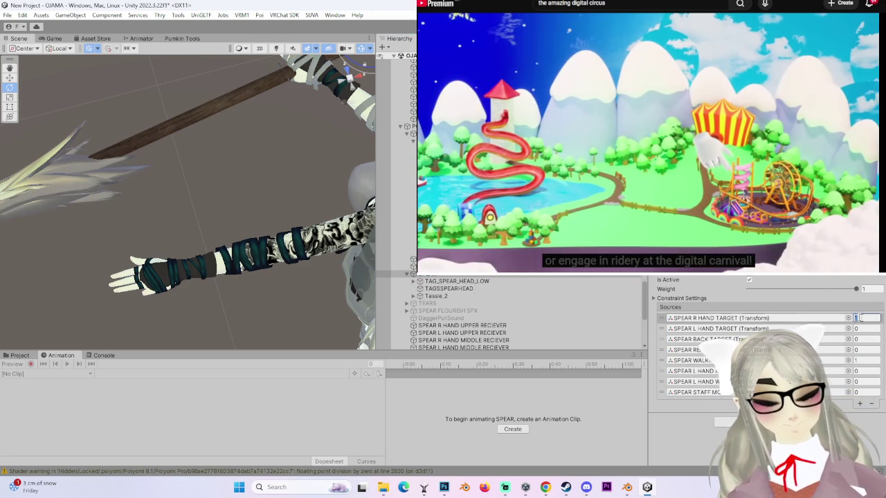
text(0)
mouse_move(298, 177)
mouse_down()
mouse_move(282, 342)
mouse_move(291, 104)
mouse_move(305, 208)
mouse_up()
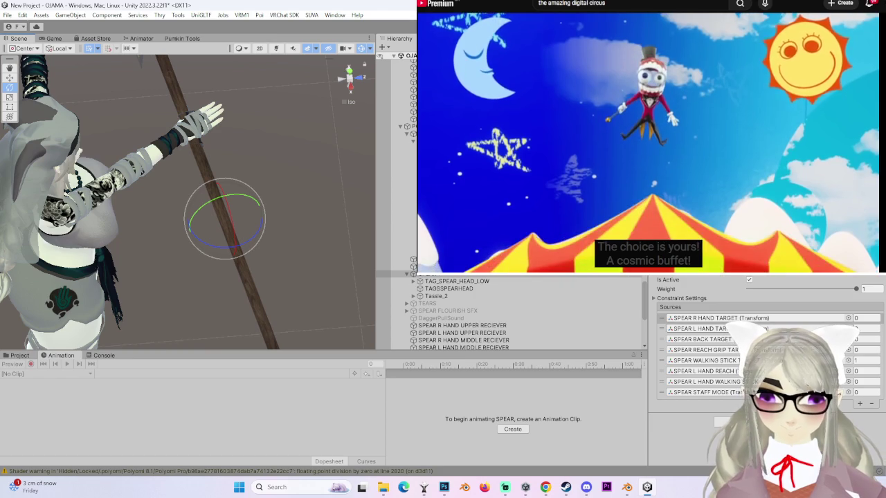
click(706, 360)
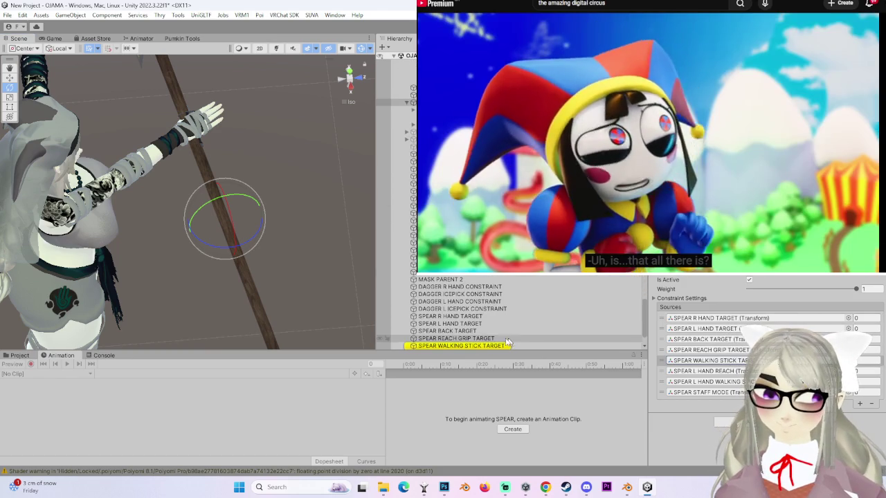
click(513, 345)
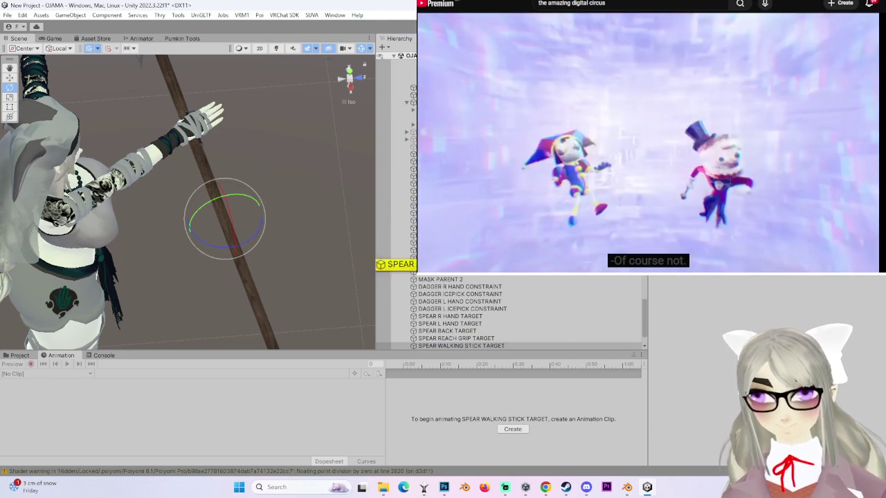
click(450, 264)
mouse_move(217, 188)
mouse_down()
mouse_move(216, 258)
mouse_move(298, 189)
mouse_move(353, 165)
mouse_up()
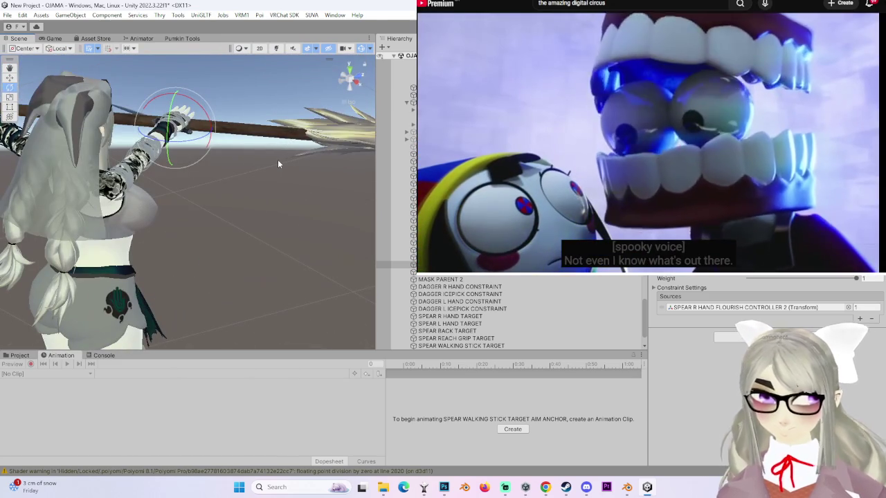
mouse_move(240, 251)
mouse_down()
mouse_move(237, 236)
mouse_move(207, 228)
mouse_move(196, 241)
mouse_move(282, 109)
mouse_move(327, 166)
mouse_up()
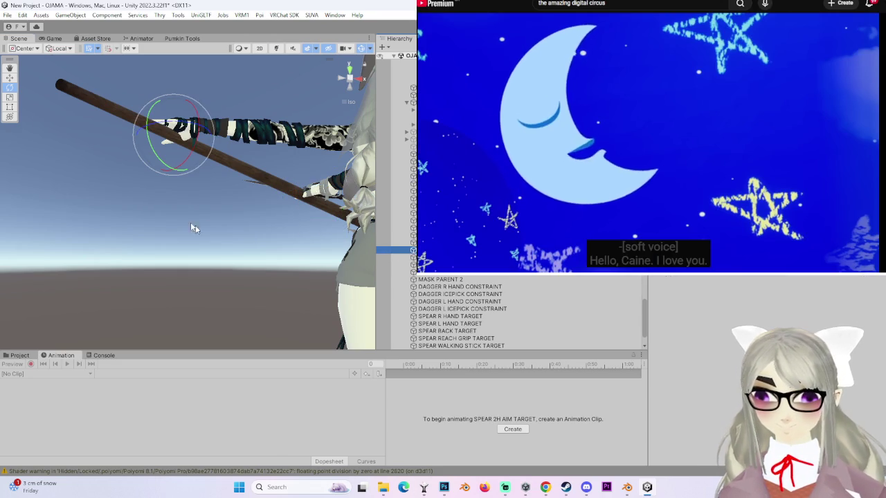
mouse_move(194, 228)
mouse_down()
mouse_move(189, 234)
mouse_move(245, 119)
mouse_up()
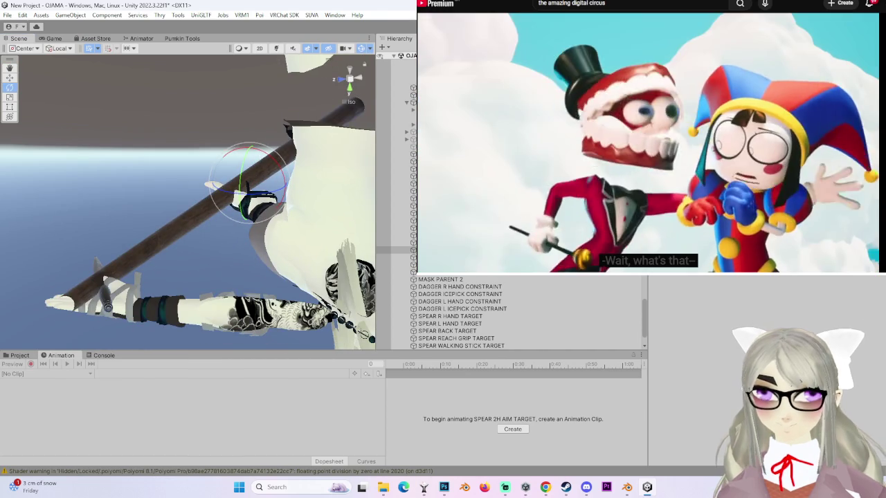
drag(214, 184, 293, 180)
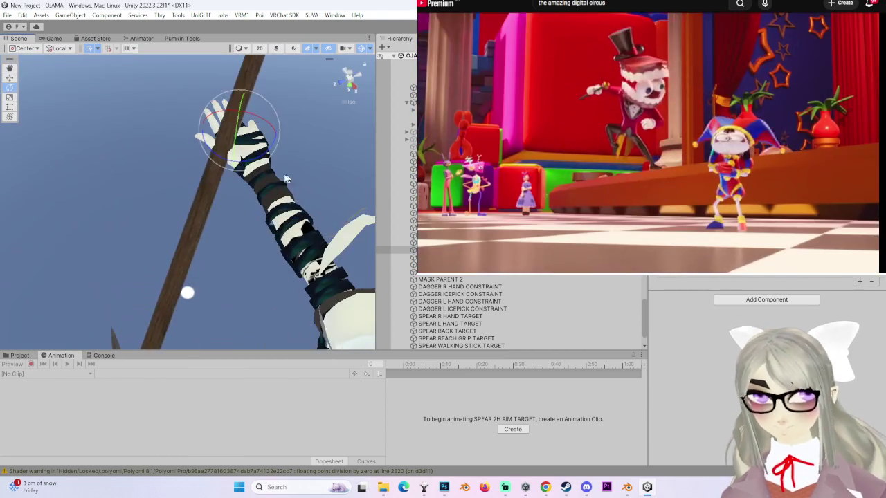
drag(204, 128, 217, 128)
mouse_move(220, 257)
mouse_down()
mouse_move(228, 291)
mouse_move(295, 271)
mouse_move(254, 139)
mouse_move(242, 297)
mouse_move(283, 251)
mouse_move(192, 268)
mouse_up()
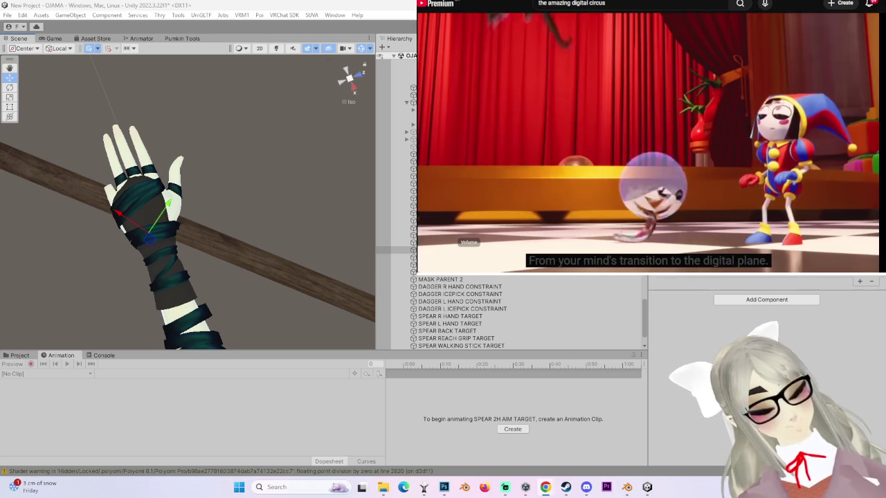
- Drag the SPEAR 2H AIM TARGET so the staff tilts across the gloved hand
mouse_move(66, 194)
mouse_down()
mouse_move(239, 165)
mouse_move(254, 92)
mouse_move(244, 161)
mouse_move(244, 147)
mouse_move(287, 195)
mouse_move(344, 96)
mouse_move(236, 266)
mouse_move(207, 160)
mouse_up()
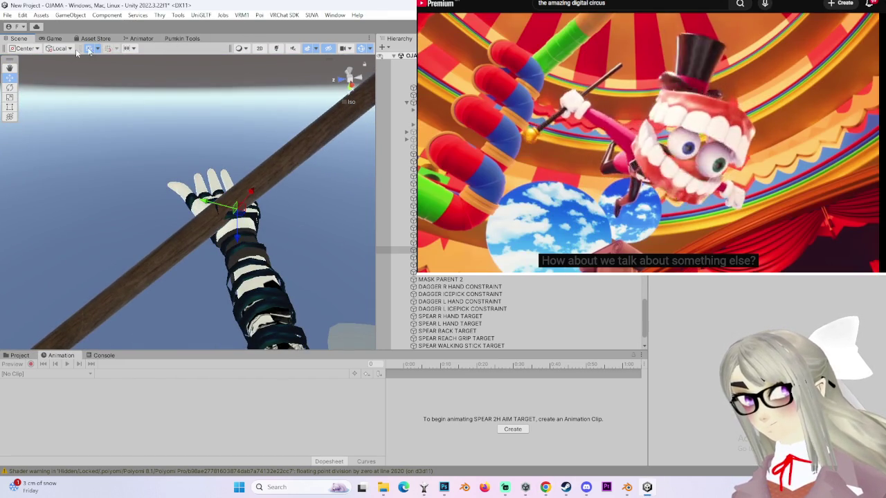
mouse_move(300, 141)
mouse_down()
mouse_move(206, 184)
mouse_move(242, 204)
mouse_up()
mouse_move(186, 274)
mouse_down()
mouse_move(249, 228)
mouse_move(128, 337)
mouse_move(188, 338)
mouse_up()
drag(150, 185, 230, 240)
mouse_move(175, 197)
mouse_down()
mouse_move(245, 181)
mouse_move(127, 262)
mouse_move(108, 231)
mouse_move(160, 242)
mouse_move(208, 286)
mouse_move(214, 104)
mouse_move(290, 225)
mouse_move(228, 245)
mouse_move(311, 241)
mouse_move(265, 275)
mouse_up()
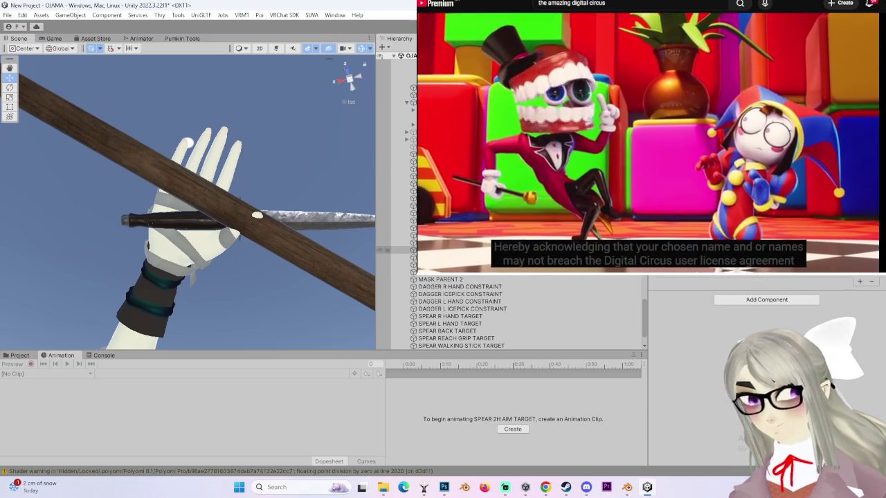
mouse_move(293, 207)
mouse_down()
mouse_move(263, 166)
mouse_move(329, 58)
mouse_up()
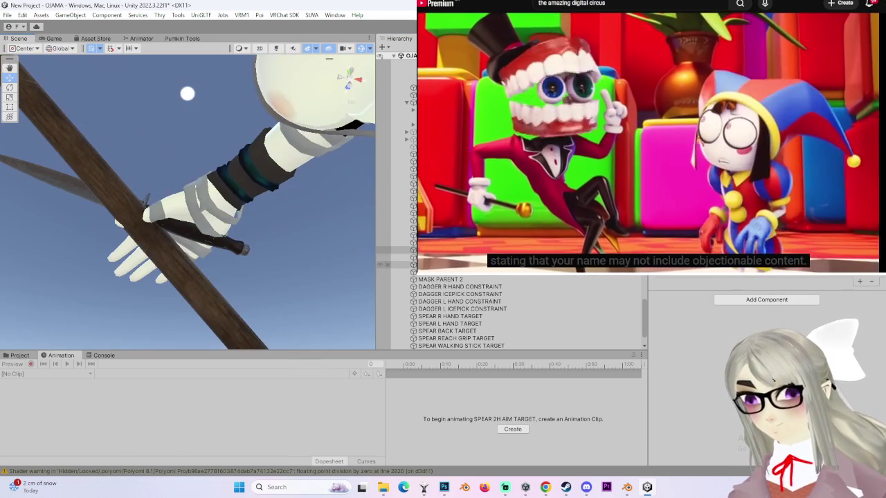
scroll(513, 312, up, 3)
- Select SPEAR WALKING STICK TARGET, then SPEAR R HAND FLOURISH CONTROLLER 2, zooming onto the gripping hand
click(343, 96)
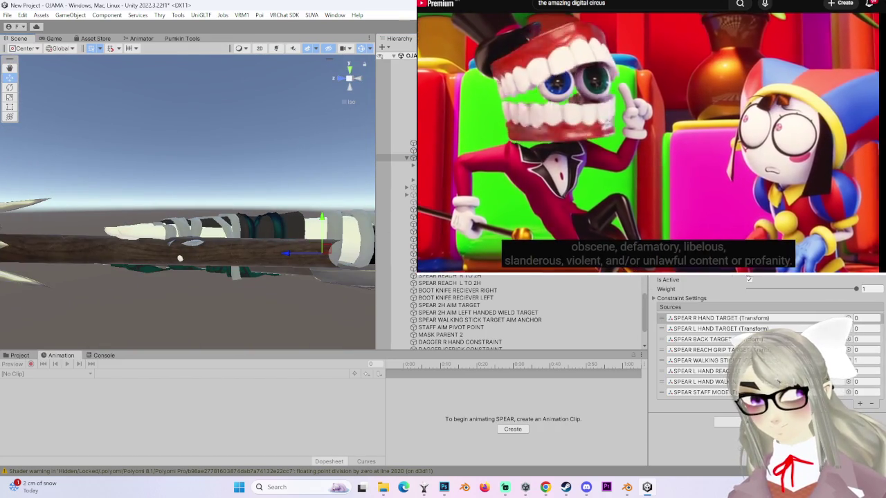
double_click(700, 361)
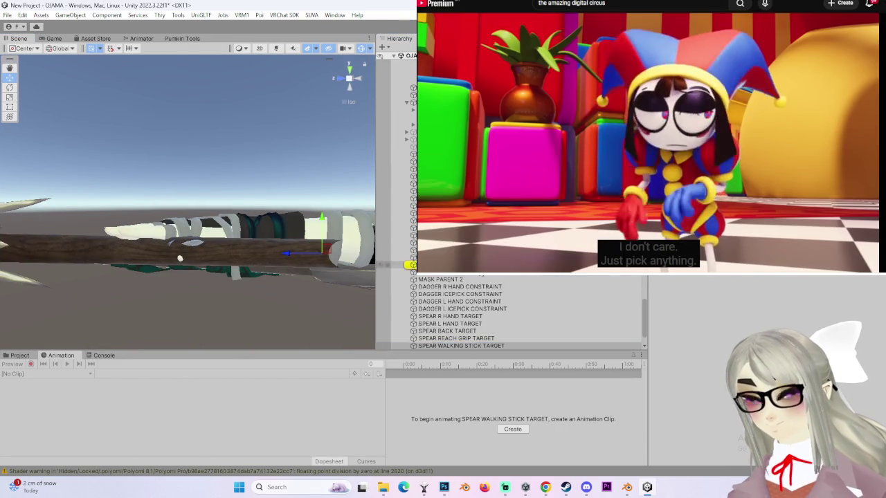
mouse_move(235, 273)
mouse_down()
mouse_move(297, 232)
mouse_move(267, 225)
mouse_move(210, 233)
mouse_up()
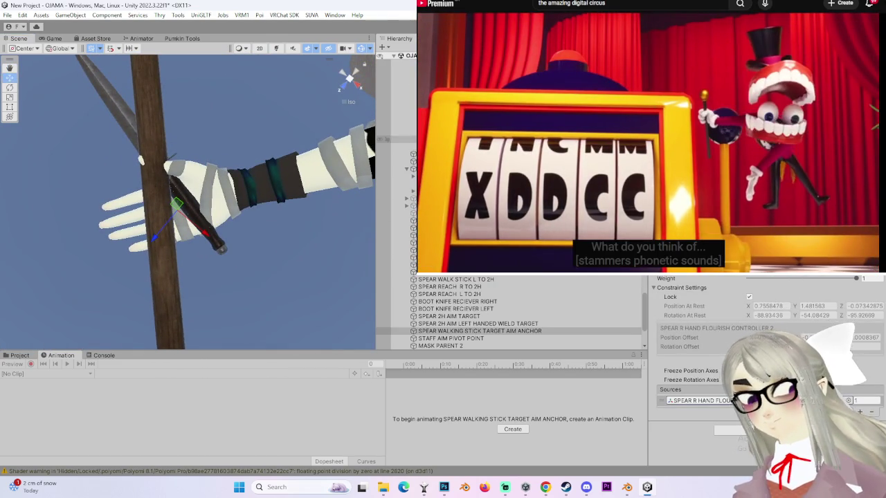
double_click(696, 401)
mouse_move(229, 208)
mouse_down()
mouse_move(205, 201)
mouse_move(213, 222)
mouse_move(239, 201)
mouse_up()
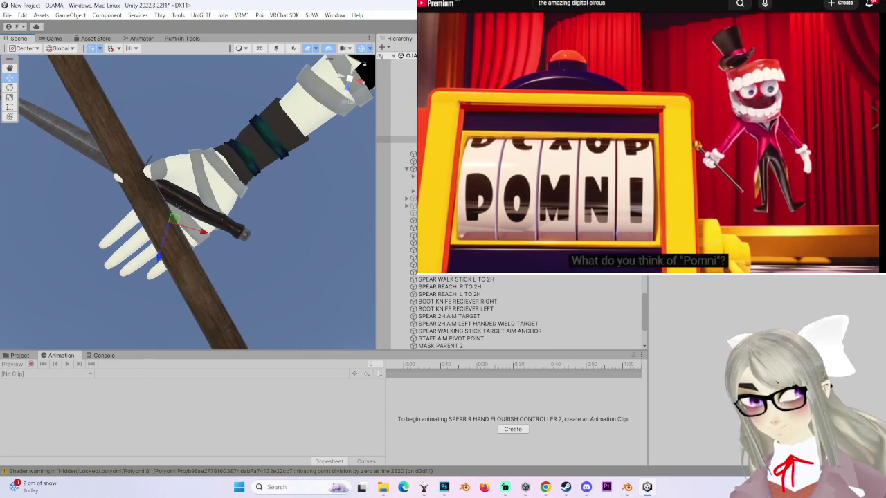
mouse_move(219, 246)
mouse_down()
mouse_move(146, 213)
mouse_move(182, 210)
mouse_move(146, 221)
mouse_move(210, 213)
mouse_move(109, 218)
mouse_move(180, 221)
mouse_move(143, 258)
mouse_move(205, 247)
mouse_move(179, 219)
mouse_move(151, 143)
mouse_move(315, 150)
mouse_move(343, 96)
mouse_move(246, 191)
mouse_move(179, 231)
mouse_up()
- Orbit around the raised hand and spear to inspect the grip from several angles
mouse_move(163, 200)
mouse_down()
mouse_move(148, 193)
mouse_move(286, 121)
mouse_move(181, 189)
mouse_move(181, 161)
mouse_move(159, 182)
mouse_move(99, 184)
mouse_move(139, 215)
mouse_move(167, 264)
mouse_move(186, 204)
mouse_move(193, 219)
mouse_move(215, 208)
mouse_move(251, 236)
mouse_move(254, 191)
mouse_move(192, 216)
mouse_move(251, 289)
mouse_move(242, 242)
mouse_move(280, 161)
mouse_move(215, 209)
mouse_move(203, 205)
mouse_move(210, 199)
mouse_move(200, 235)
mouse_move(217, 197)
mouse_move(235, 200)
mouse_up()
drag(181, 293, 248, 139)
mouse_move(242, 201)
mouse_down()
mouse_move(209, 207)
mouse_move(281, 174)
mouse_up()
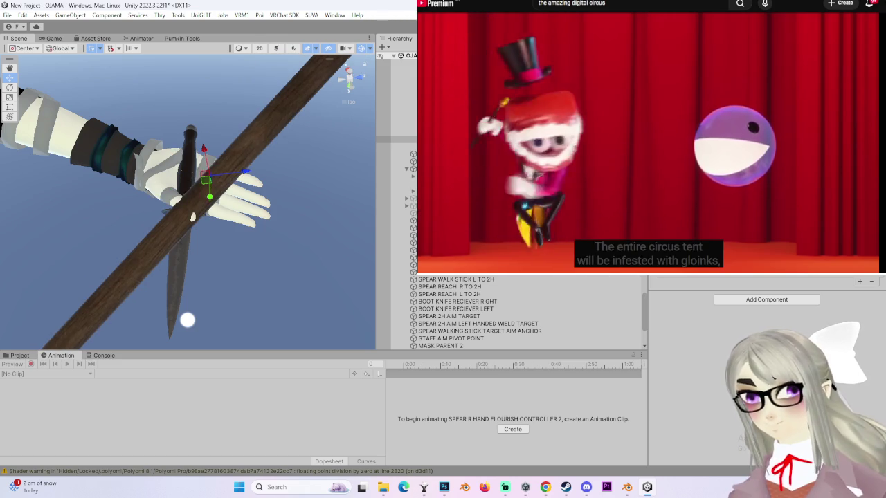
mouse_move(282, 184)
mouse_down()
mouse_move(223, 220)
mouse_move(239, 203)
mouse_move(194, 222)
mouse_move(240, 262)
mouse_up()
drag(217, 217, 219, 244)
mouse_move(215, 275)
mouse_down()
mouse_move(274, 176)
mouse_move(193, 135)
mouse_move(250, 124)
mouse_move(102, 235)
mouse_move(160, 201)
mouse_up()
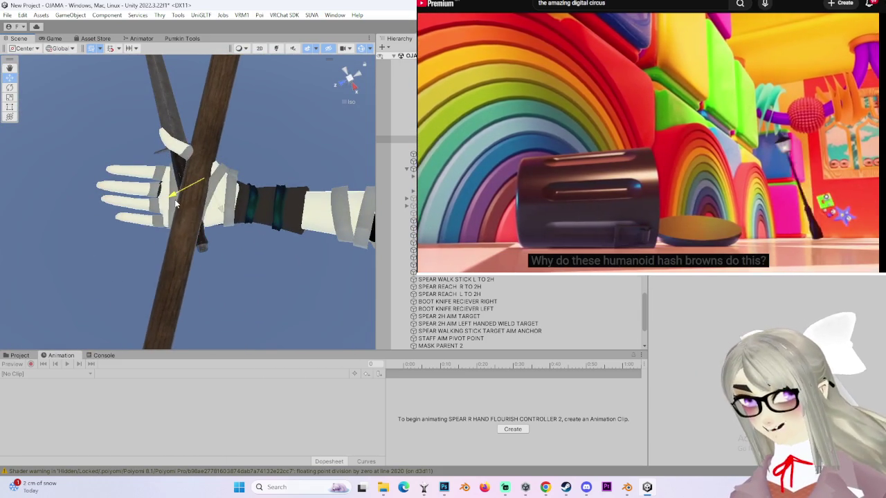
mouse_move(161, 201)
mouse_down()
mouse_move(174, 154)
mouse_move(139, 177)
mouse_move(186, 174)
mouse_up()
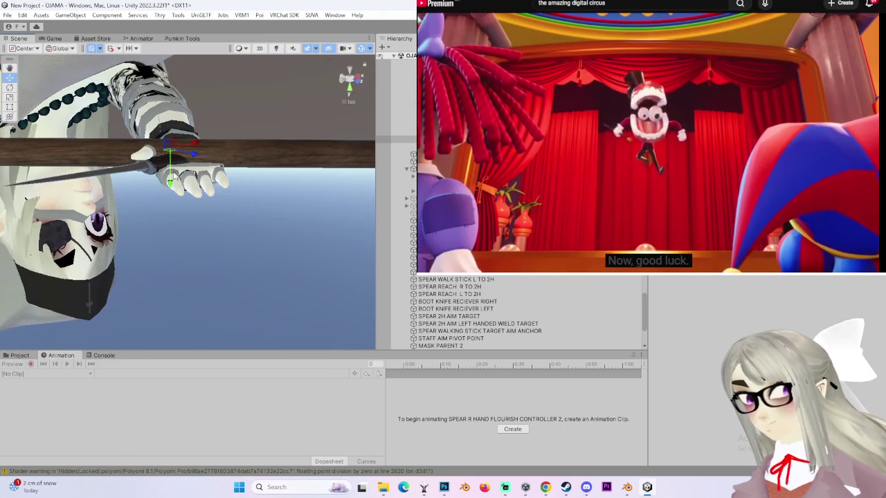
mouse_move(268, 137)
mouse_down()
mouse_move(242, 206)
mouse_move(171, 187)
mouse_up()
mouse_move(199, 143)
mouse_down()
mouse_move(234, 194)
mouse_move(229, 207)
mouse_move(323, 171)
mouse_move(271, 183)
mouse_move(287, 261)
mouse_move(250, 205)
mouse_up()
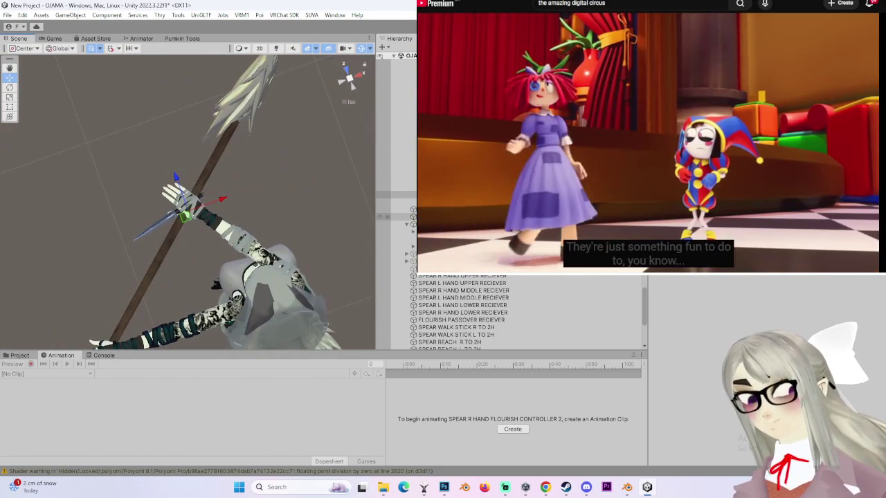
mouse_move(320, 306)
mouse_down()
mouse_move(271, 214)
mouse_move(295, 288)
mouse_up()
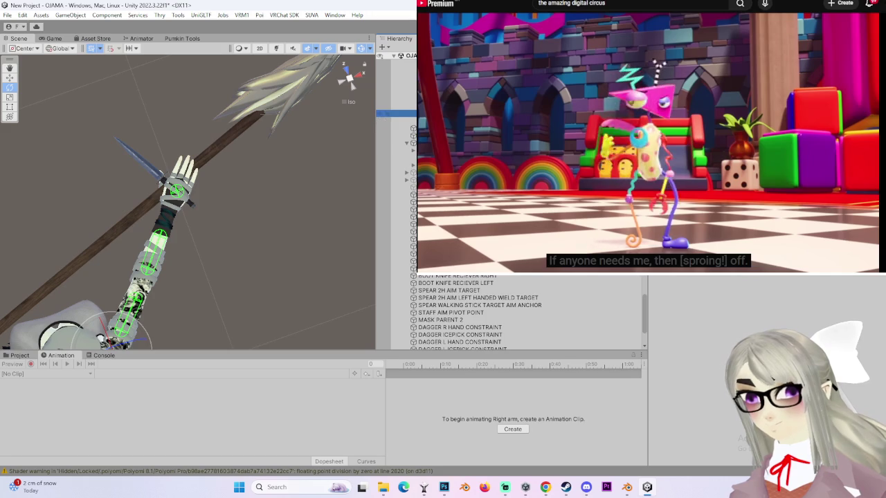
- Turn the right hand at the wrist with the Rotate gizmo, then select the Right arm bone
click(147, 274)
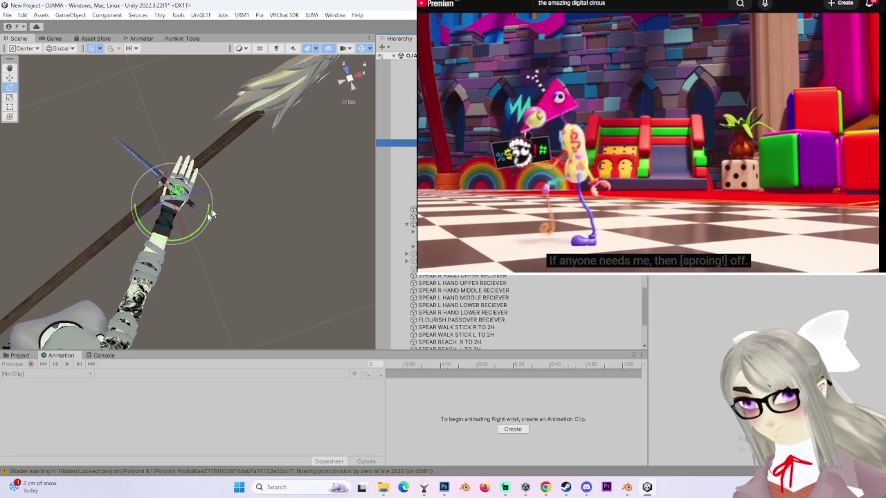
mouse_move(191, 197)
mouse_down()
mouse_move(172, 183)
mouse_move(260, 184)
mouse_up()
scroll(259, 185, down, 3)
click(395, 113)
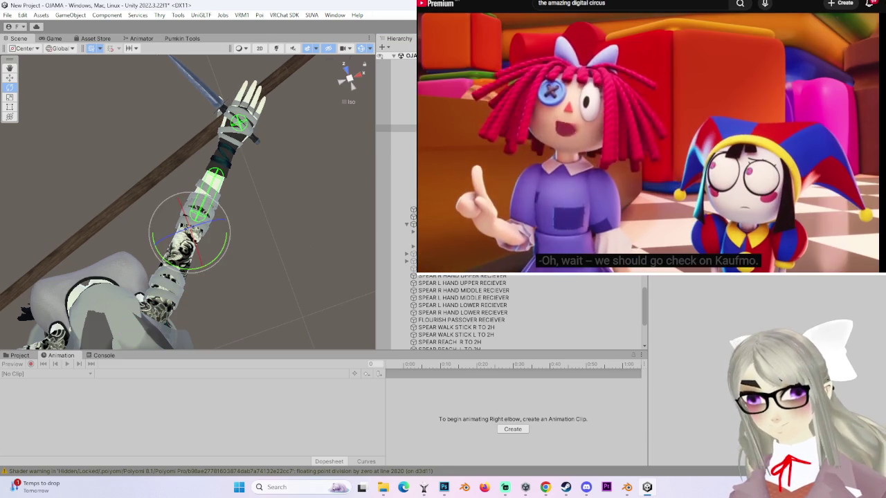
drag(303, 238, 344, 97)
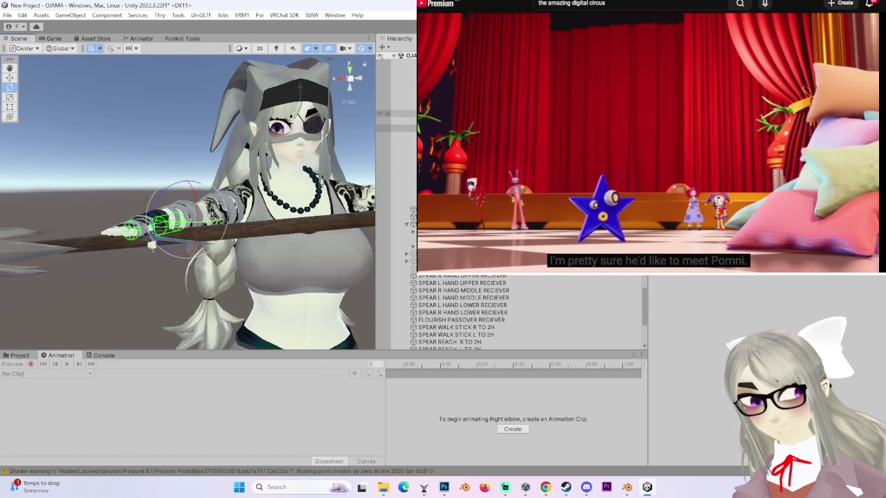
- Frame the avatar's Body mesh in view and select the Right arm bone
click(394, 113)
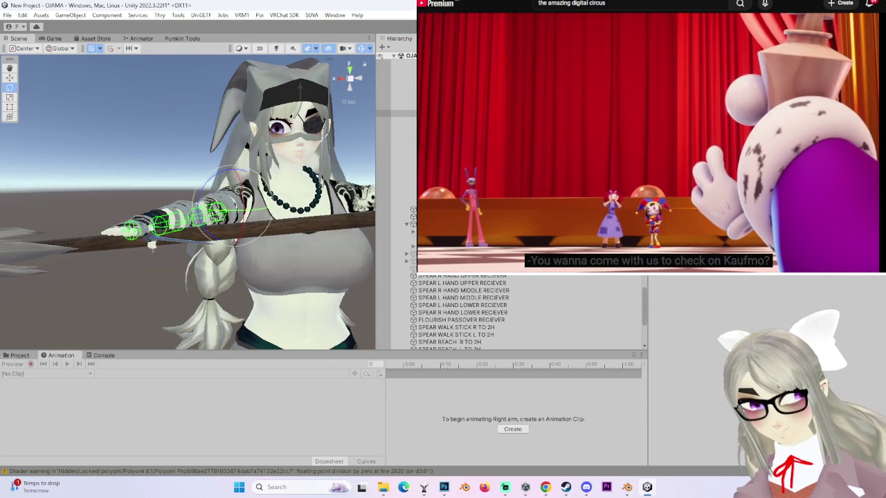
mouse_move(208, 208)
mouse_down()
mouse_move(262, 277)
mouse_move(344, 97)
mouse_move(260, 183)
mouse_move(239, 266)
mouse_move(240, 170)
mouse_move(242, 222)
mouse_up()
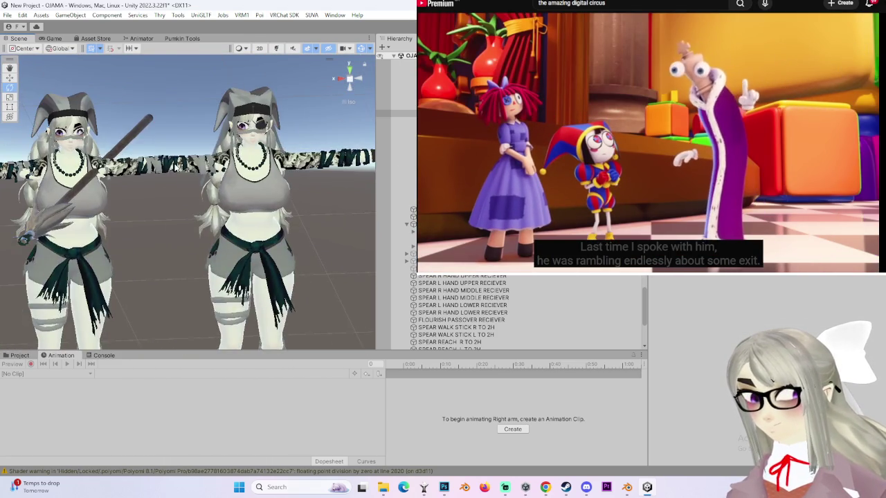
click(242, 222)
key(f)
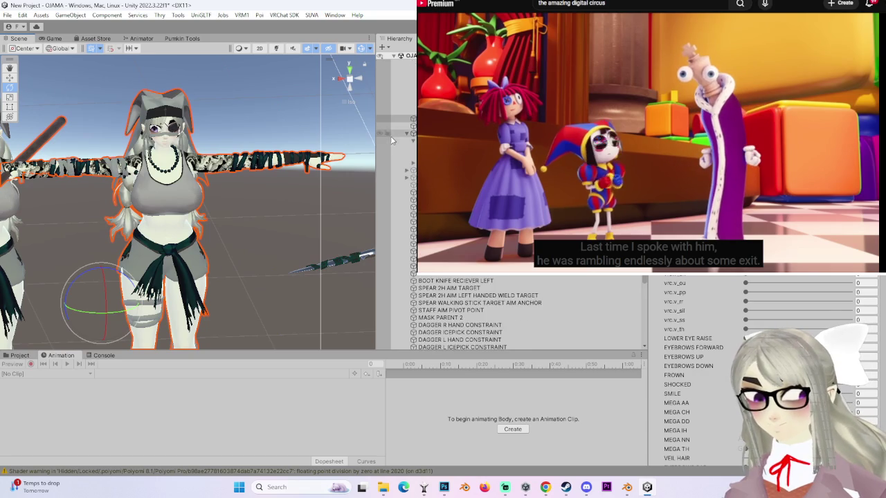
scroll(393, 141, up, 3)
scroll(393, 140, up, 2)
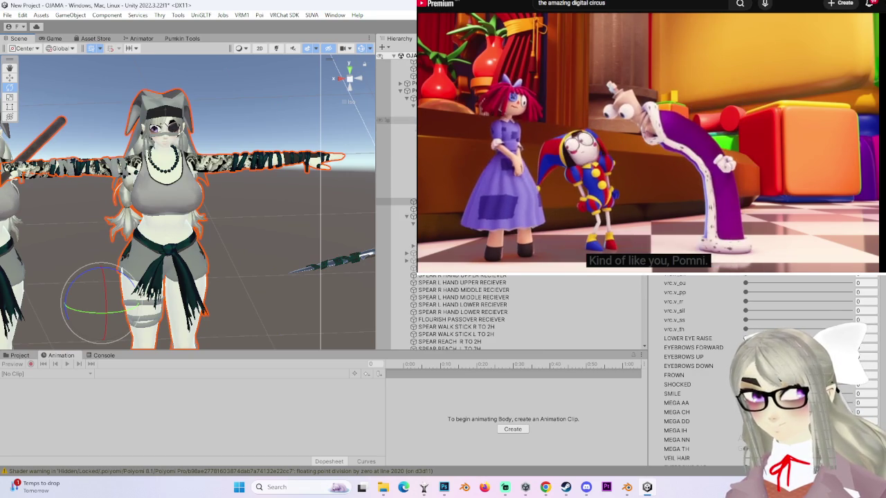
click(395, 194)
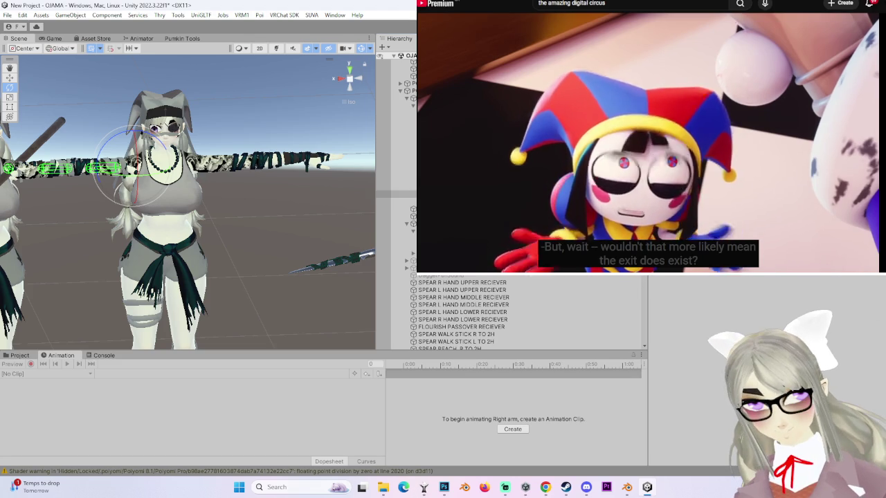
- Undo the Right arm rotation back to T-pose and check the pose from the front
drag(207, 138, 106, 136)
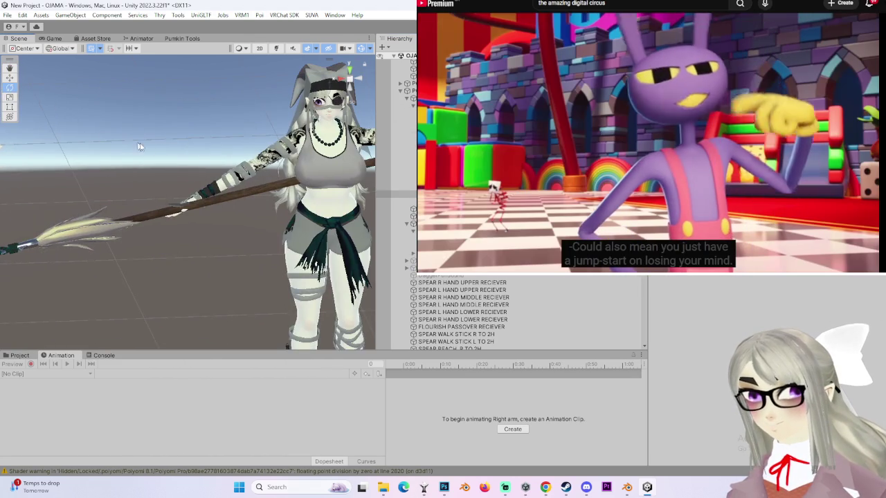
click(332, 161)
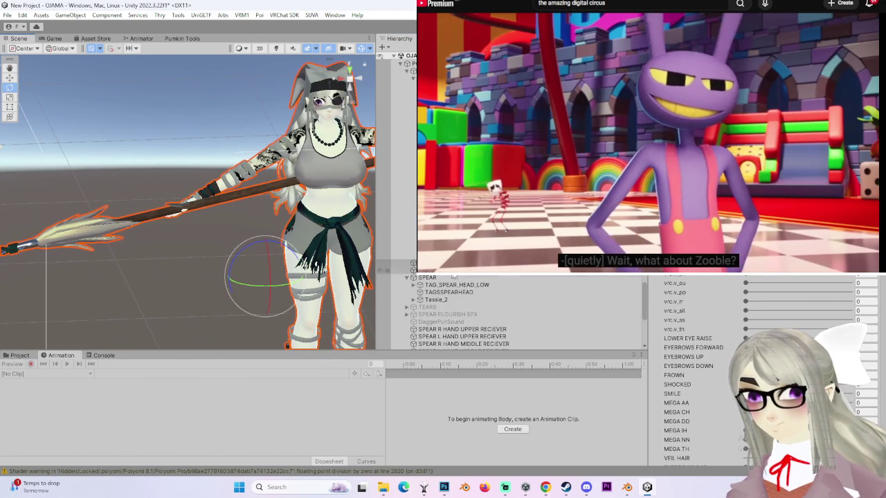
click(242, 173)
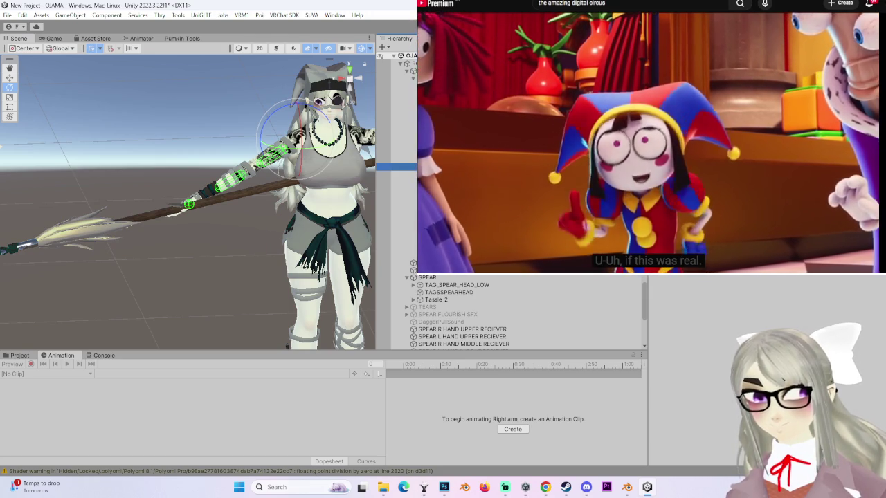
key(ctrl+z)
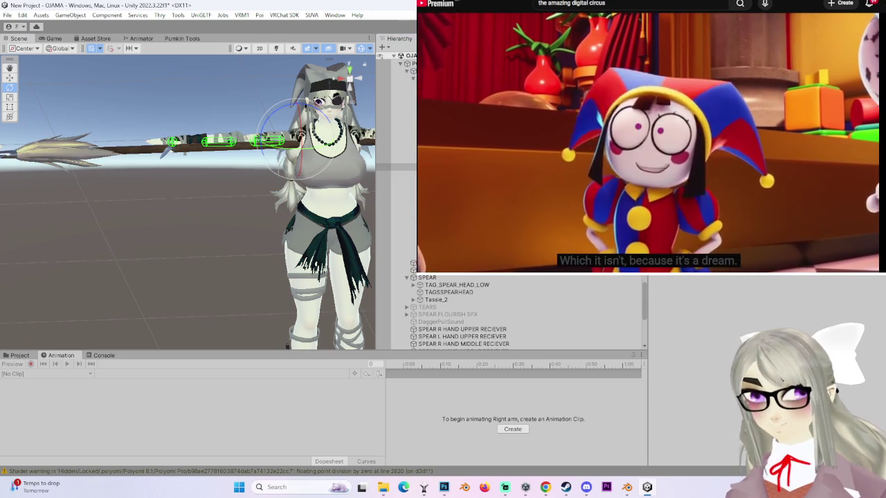
mouse_move(221, 182)
mouse_down()
mouse_move(270, 145)
mouse_move(182, 237)
mouse_move(186, 250)
mouse_move(208, 236)
mouse_move(240, 181)
mouse_move(281, 175)
mouse_move(266, 176)
mouse_move(241, 260)
mouse_up()
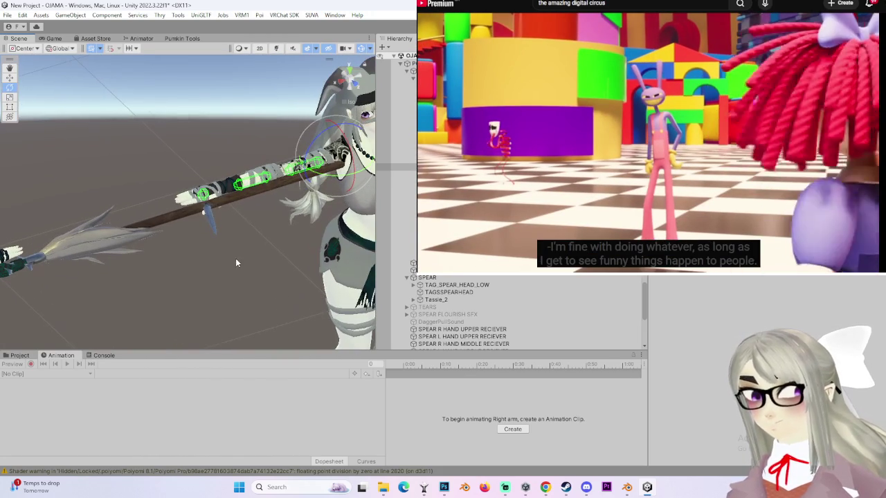
mouse_move(296, 202)
mouse_down()
mouse_move(270, 233)
mouse_move(263, 268)
mouse_move(221, 193)
mouse_move(269, 245)
mouse_move(227, 234)
mouse_move(266, 247)
mouse_move(266, 236)
mouse_move(332, 177)
mouse_move(342, 113)
mouse_move(220, 197)
mouse_up()
click(266, 236)
drag(251, 171, 221, 193)
click(400, 345)
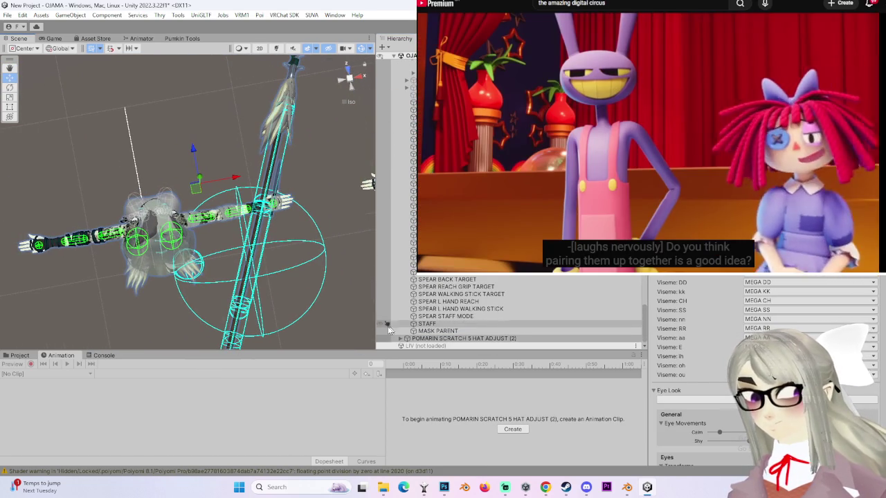
scroll(409, 333, down, 5)
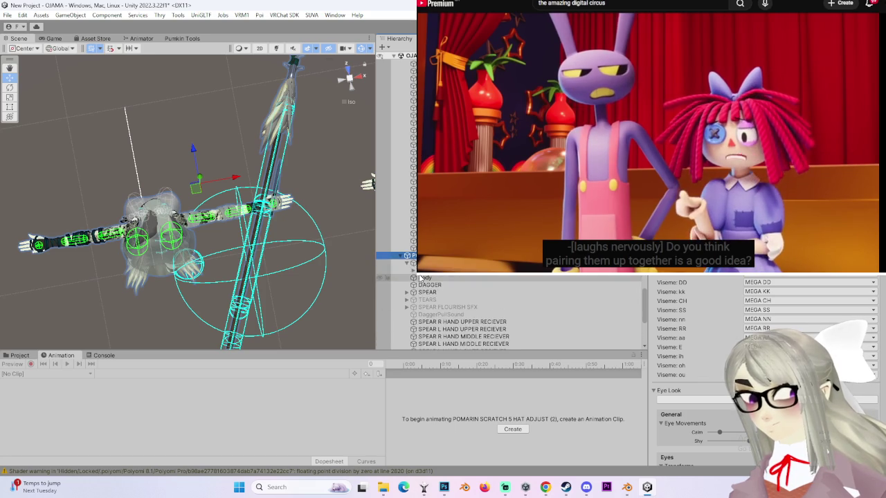
click(413, 270)
click(419, 292)
click(426, 304)
scroll(433, 315, down, 3)
click(433, 295)
click(446, 303)
click(463, 303)
scroll(284, 244, up, 2)
key(e)
mouse_move(203, 252)
mouse_down()
mouse_move(215, 89)
mouse_move(221, 112)
mouse_up()
key(ctrl+z)
drag(267, 232, 193, 239)
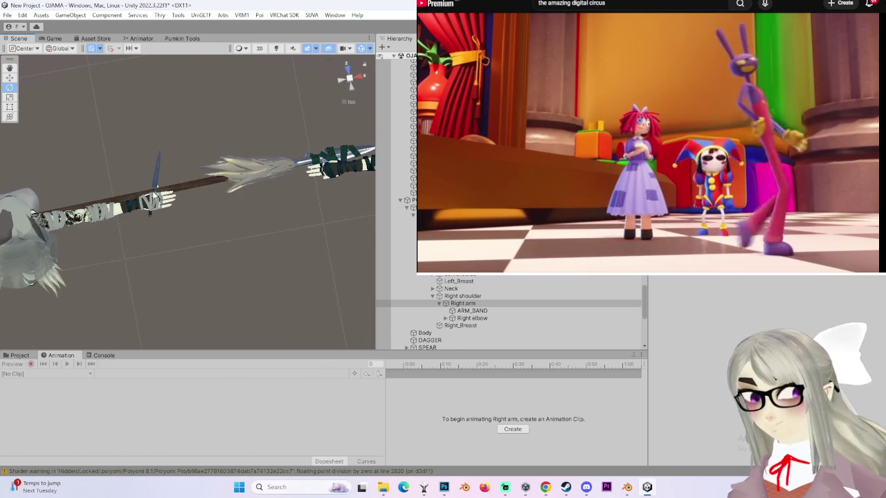
click(153, 196)
click(346, 190)
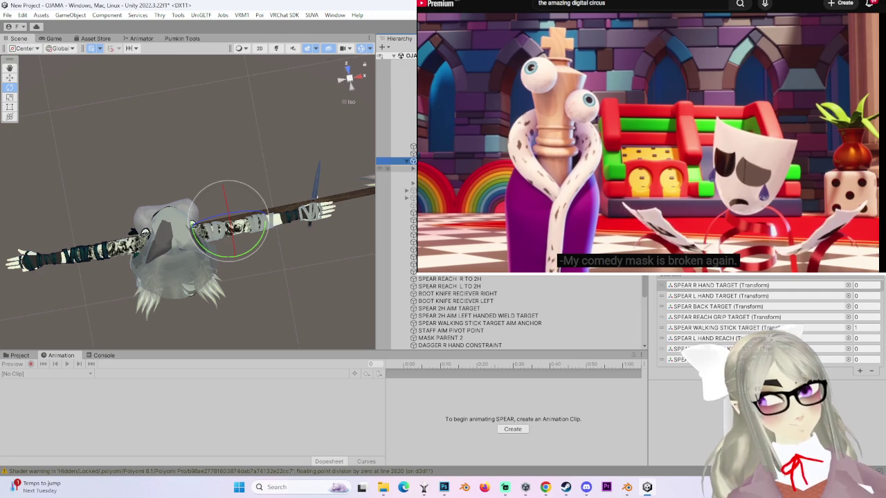
mouse_move(341, 198)
mouse_down()
mouse_move(302, 259)
mouse_move(185, 251)
mouse_move(263, 229)
mouse_up()
click(394, 169)
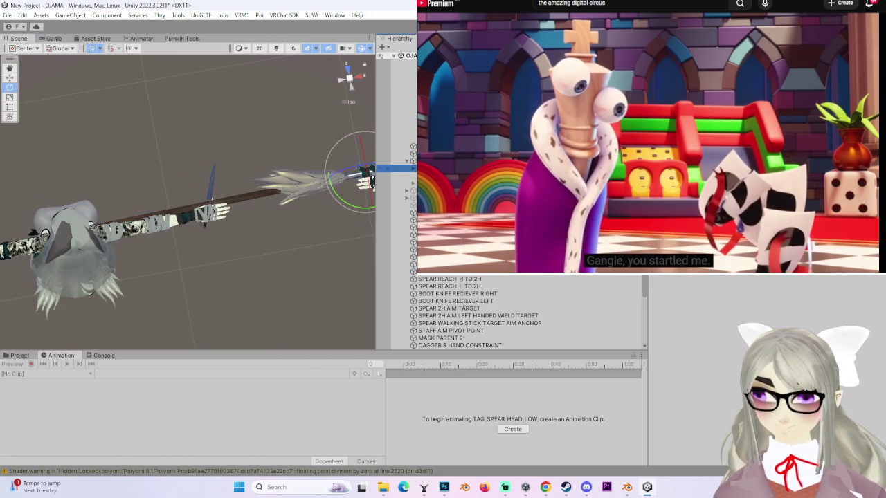
click(395, 160)
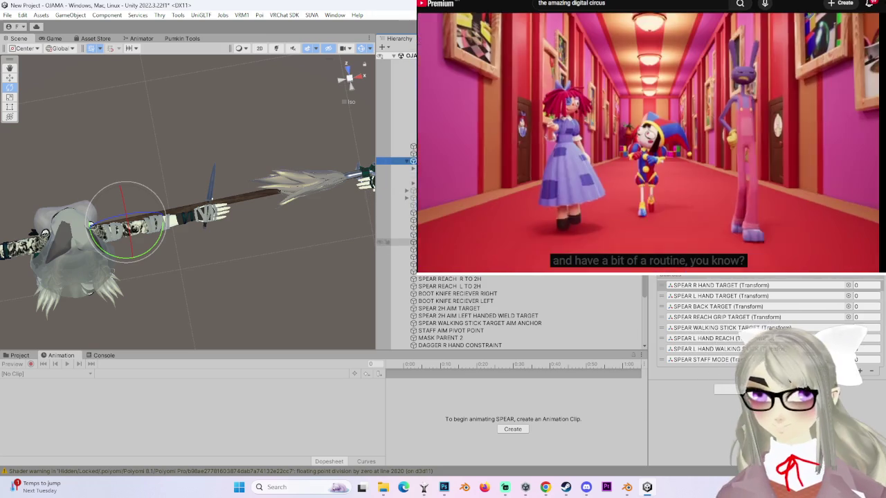
scroll(509, 311, up, 10)
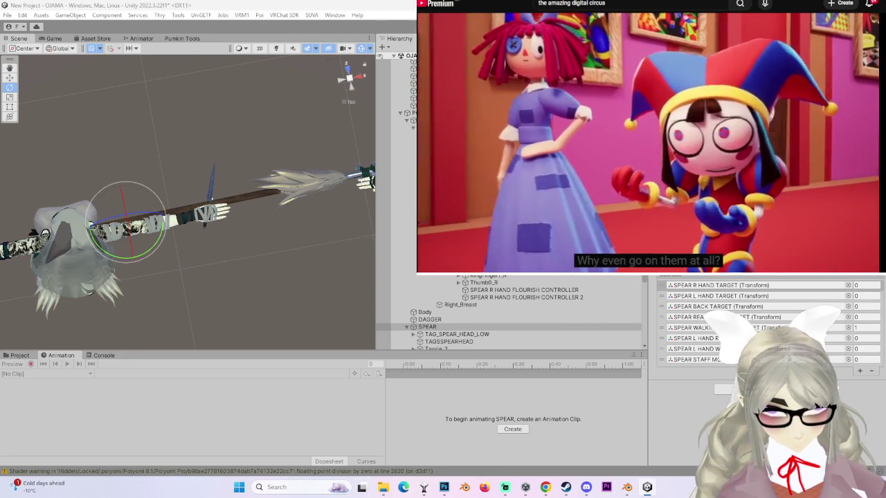
mouse_move(330, 242)
mouse_down()
mouse_move(211, 250)
mouse_move(355, 257)
mouse_up()
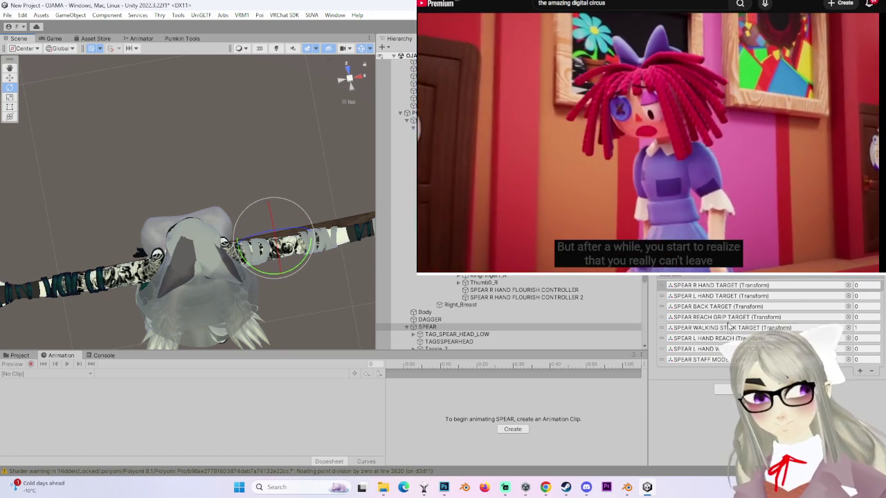
double_click(732, 328)
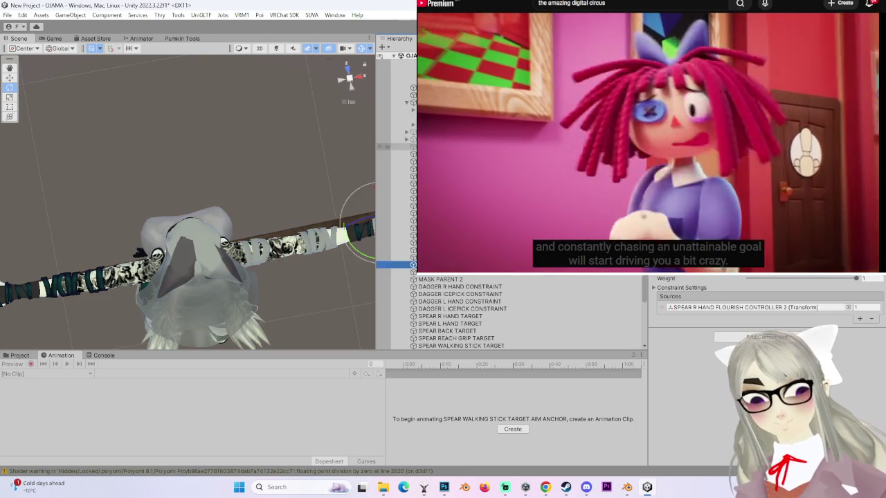
- Frame the hand and upright spear, focusing on SPEAR R HAND FLOURISH CONTROLLER 2
mouse_move(313, 262)
mouse_down()
mouse_move(325, 237)
mouse_move(297, 273)
mouse_move(201, 257)
mouse_move(212, 263)
mouse_up()
drag(134, 257, 178, 255)
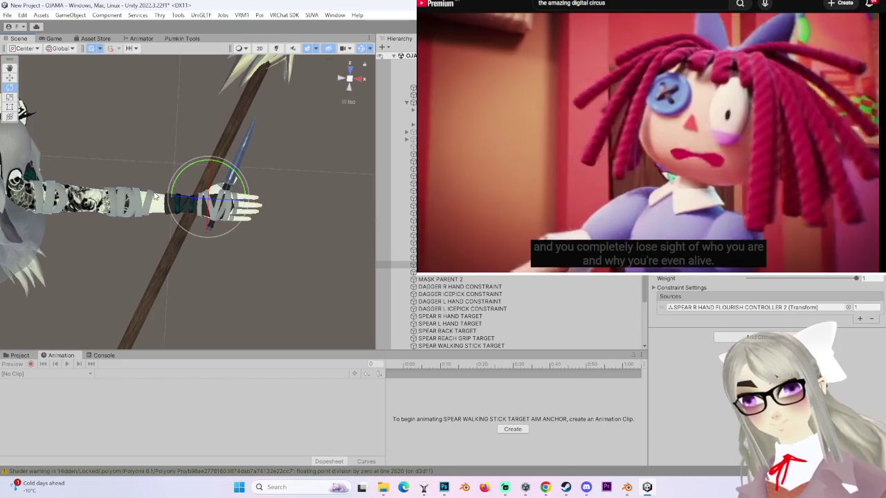
drag(156, 197, 149, 190)
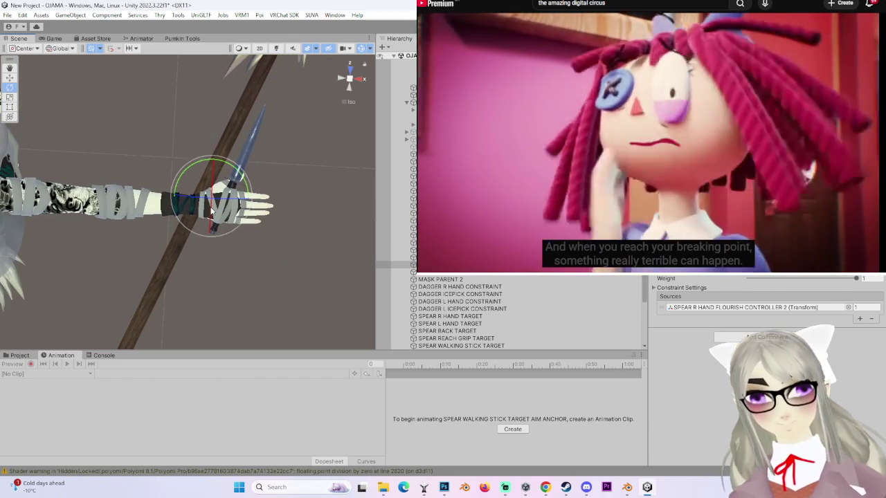
drag(211, 211, 228, 202)
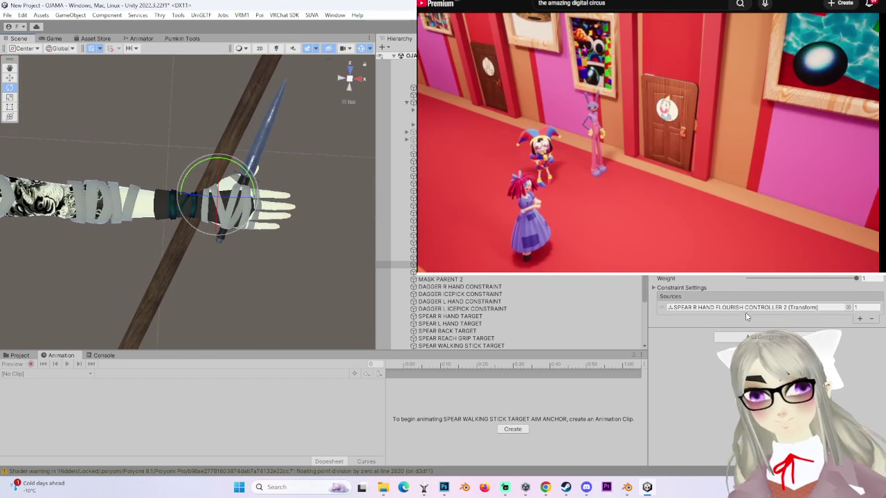
double_click(742, 308)
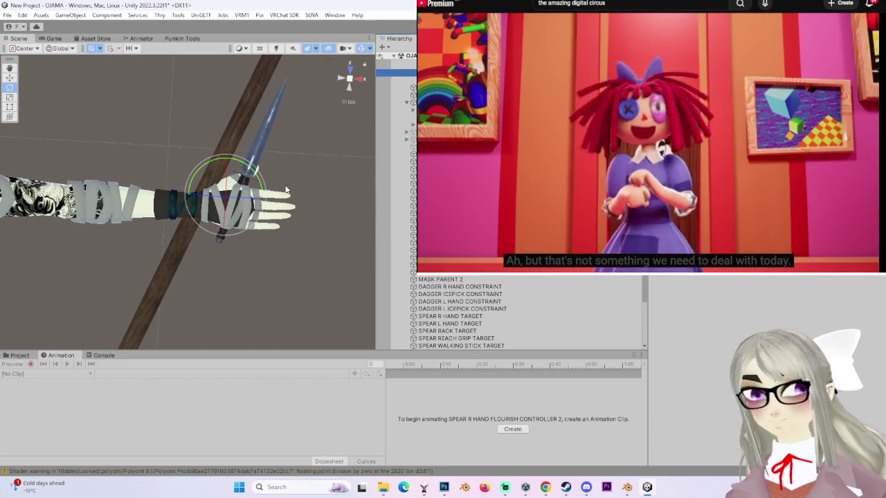
mouse_move(277, 208)
mouse_down()
mouse_move(277, 133)
mouse_move(260, 268)
mouse_move(279, 222)
mouse_move(271, 196)
mouse_move(332, 233)
mouse_move(291, 256)
mouse_move(224, 273)
mouse_move(249, 270)
mouse_move(263, 252)
mouse_up()
scroll(402, 122, down, 5)
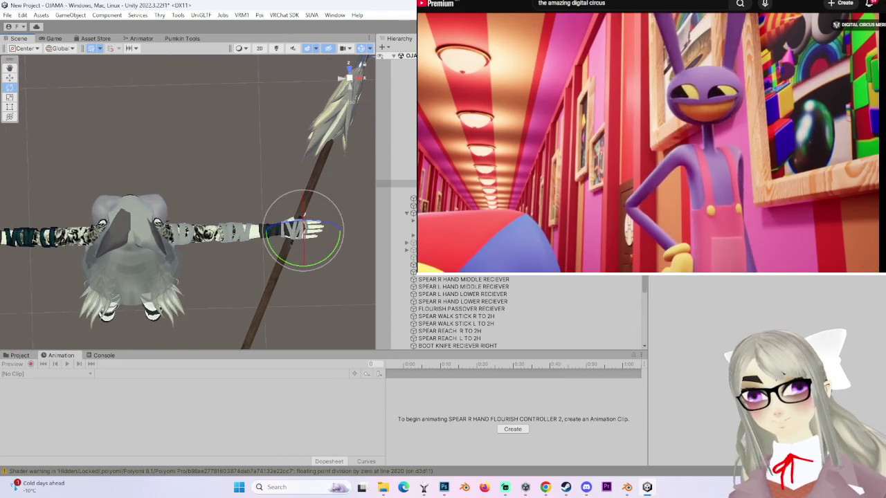
scroll(402, 207, up, 3)
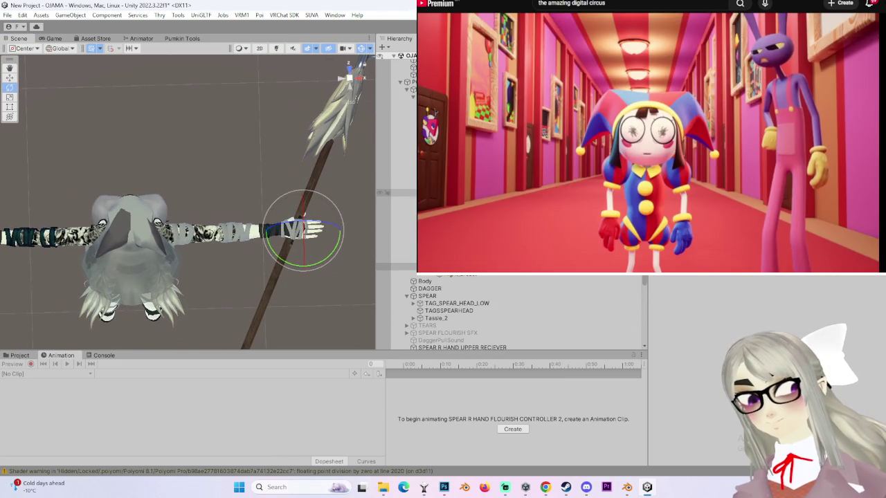
- Rotate the Right arm bone upward so the spear swings overhead
click(222, 233)
mouse_move(276, 270)
mouse_down()
mouse_move(334, 147)
mouse_move(307, 155)
mouse_move(281, 249)
mouse_move(225, 292)
mouse_move(285, 229)
mouse_move(264, 250)
mouse_up()
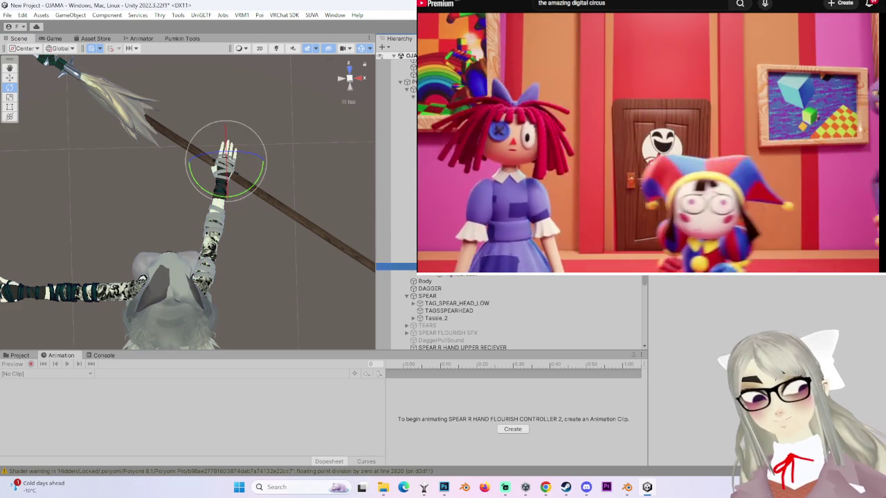
scroll(507, 318, down, 5)
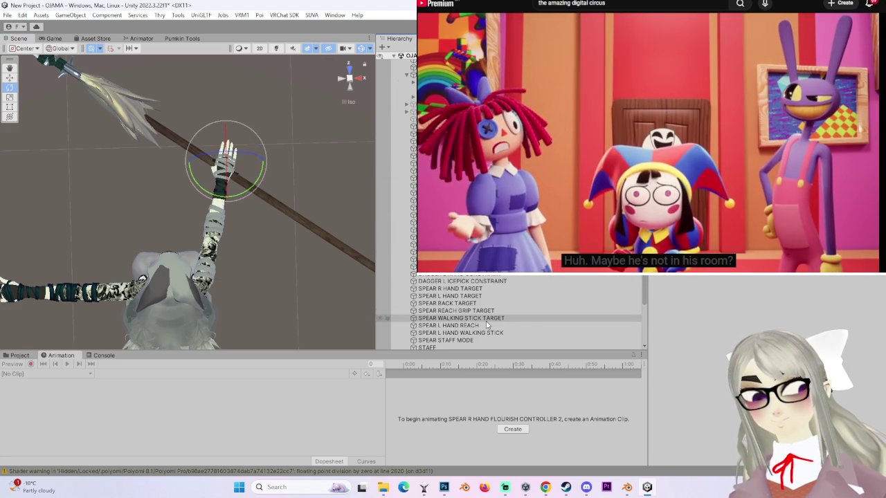
- Inspect SPEAR, SPEAR WALKING STICK TARGET, its AIM ANCHOR and SPEAR 2H AIM TARGET
click(395, 130)
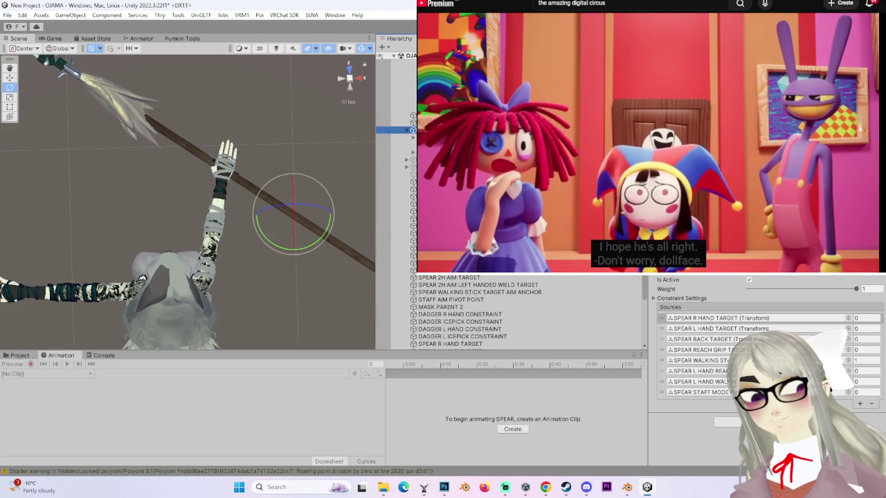
scroll(507, 318, down, 2)
click(461, 346)
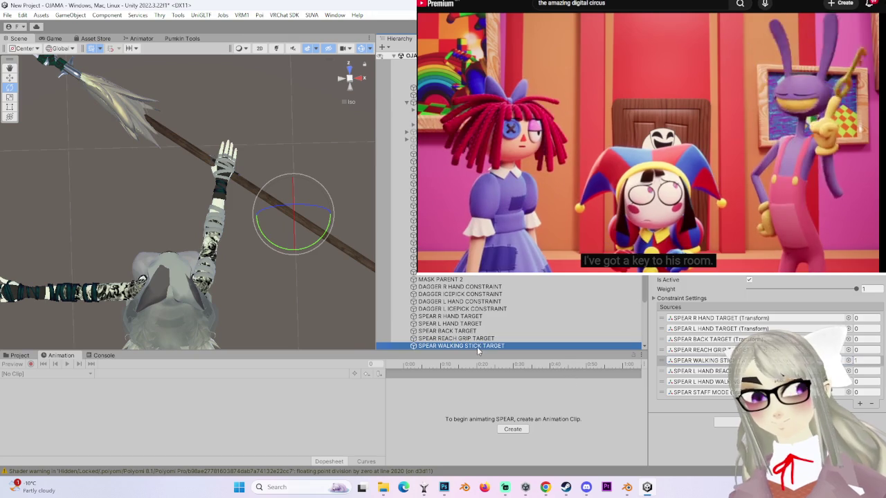
click(394, 266)
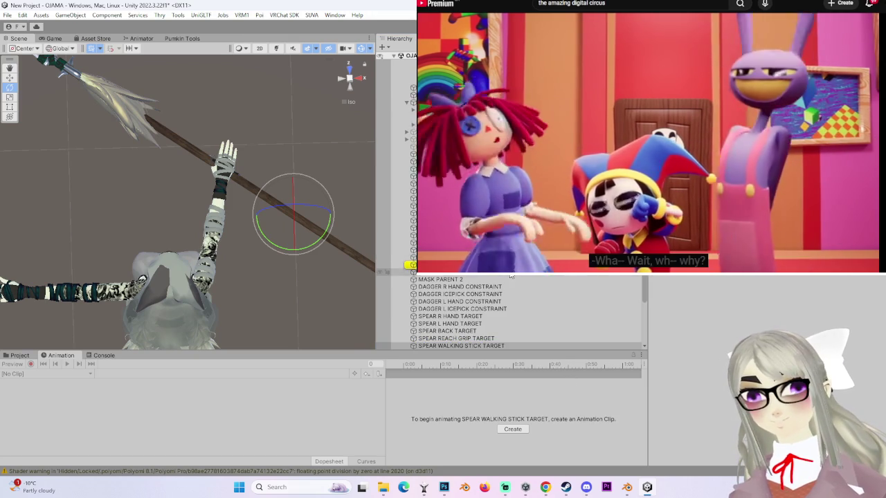
mouse_move(228, 187)
mouse_down()
mouse_move(156, 187)
mouse_move(208, 215)
mouse_move(257, 260)
mouse_move(254, 196)
mouse_move(271, 128)
mouse_up()
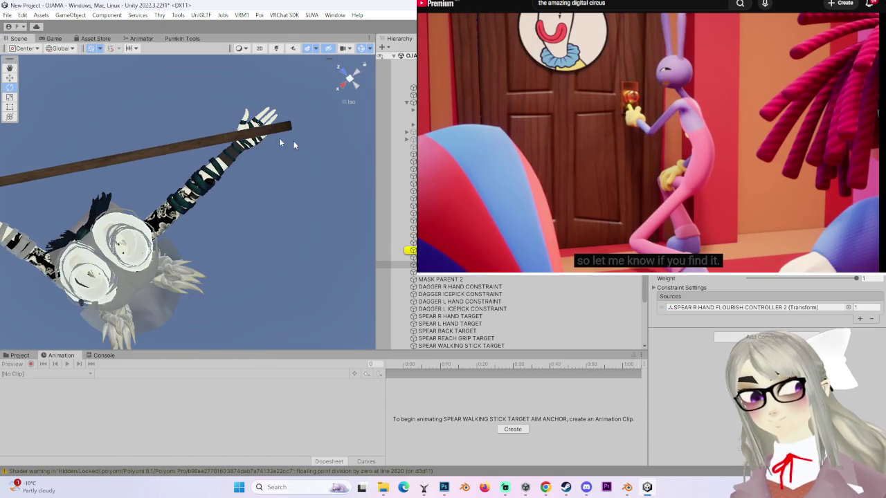
drag(377, 157, 383, 261)
double_click(394, 242)
mouse_move(249, 277)
mouse_down()
mouse_move(154, 268)
mouse_move(253, 312)
mouse_move(273, 200)
mouse_move(395, 136)
mouse_move(197, 249)
mouse_up()
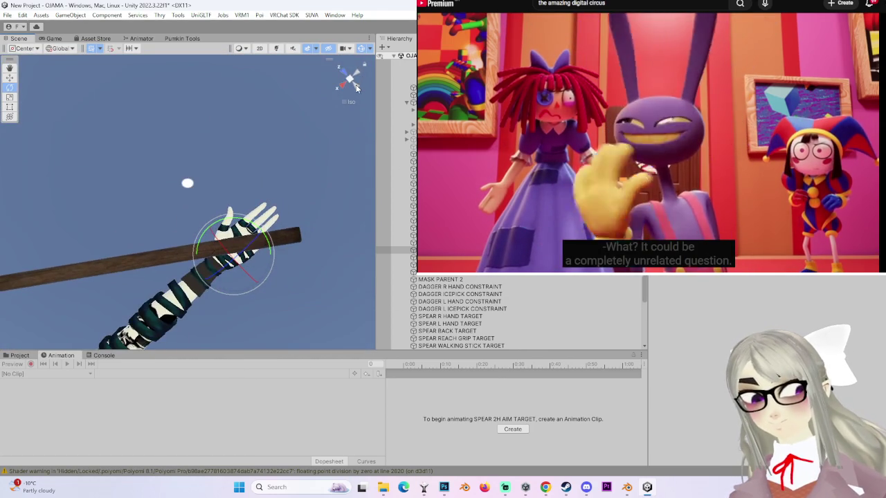
click(357, 83)
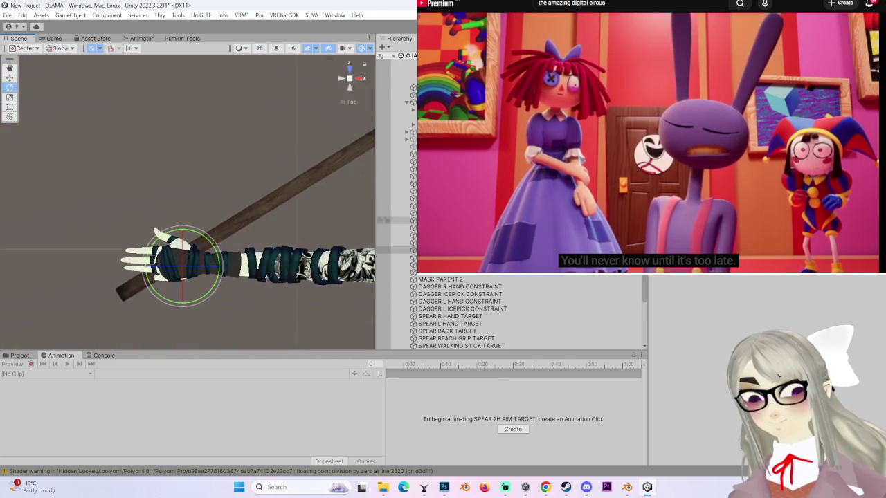
scroll(526, 312, up, 5)
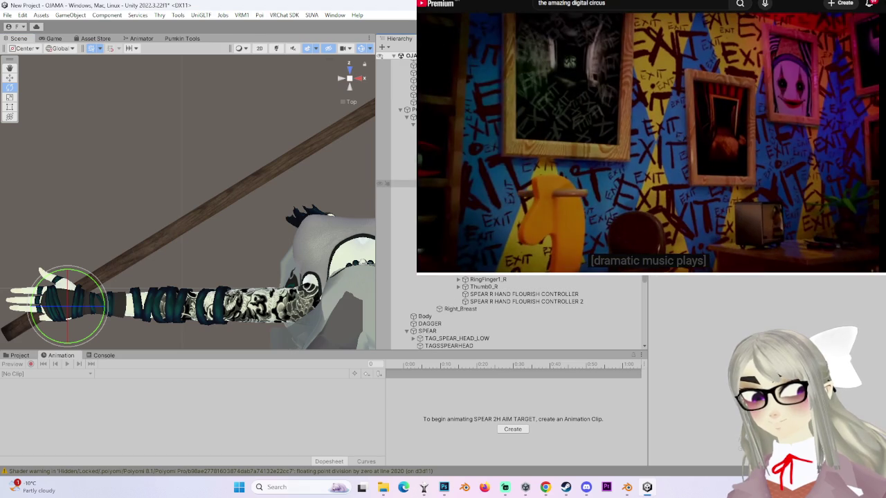
- Rotate the Left arm bone upward about the shoulder and view it from behind
click(291, 301)
mouse_move(319, 311)
mouse_down()
mouse_move(344, 263)
mouse_move(188, 247)
mouse_move(223, 217)
mouse_move(188, 167)
mouse_move(174, 190)
mouse_move(286, 172)
mouse_move(240, 223)
mouse_move(196, 123)
mouse_move(235, 234)
mouse_move(267, 224)
mouse_move(304, 227)
mouse_move(271, 232)
mouse_move(283, 211)
mouse_up()
click(344, 86)
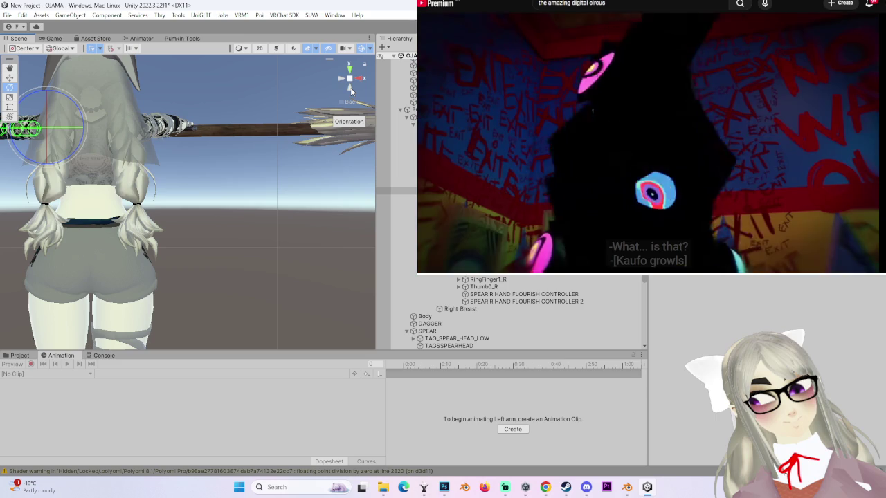
drag(313, 228, 309, 227)
- Frame the Right arm and SPEAR R HAND FLOURISH CONTROLLER 2, zooming onto the hand gripping the spear
click(307, 222)
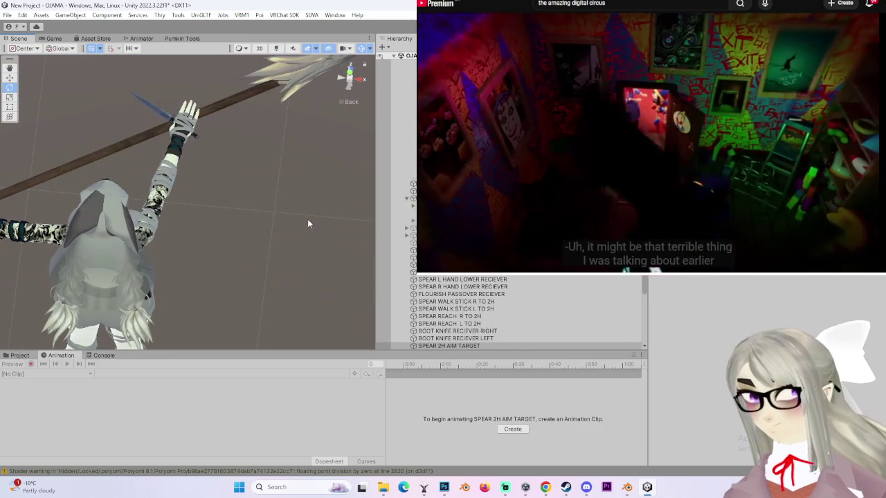
click(308, 219)
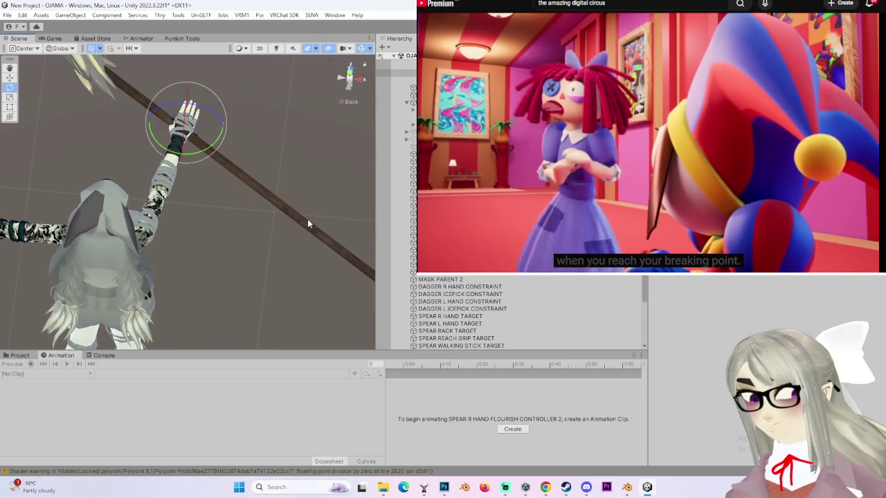
key(f)
drag(296, 214, 360, 250)
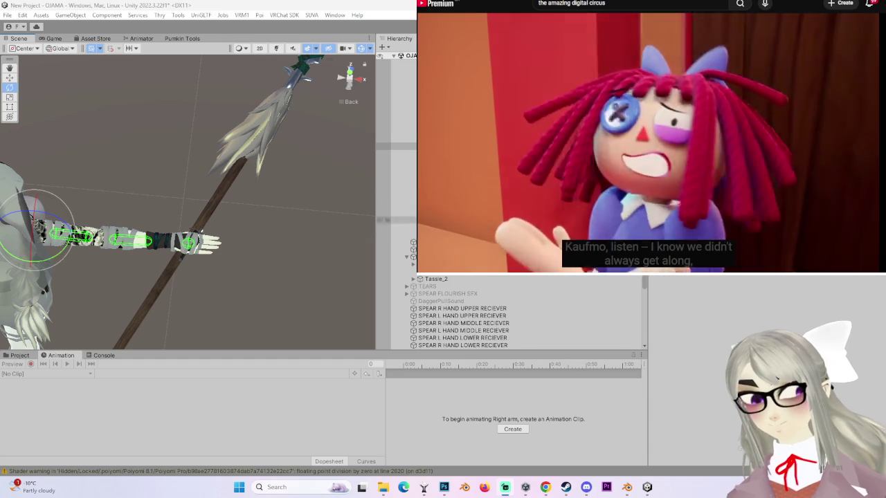
click(296, 236)
mouse_move(296, 236)
mouse_down()
mouse_move(300, 272)
mouse_move(297, 225)
mouse_up()
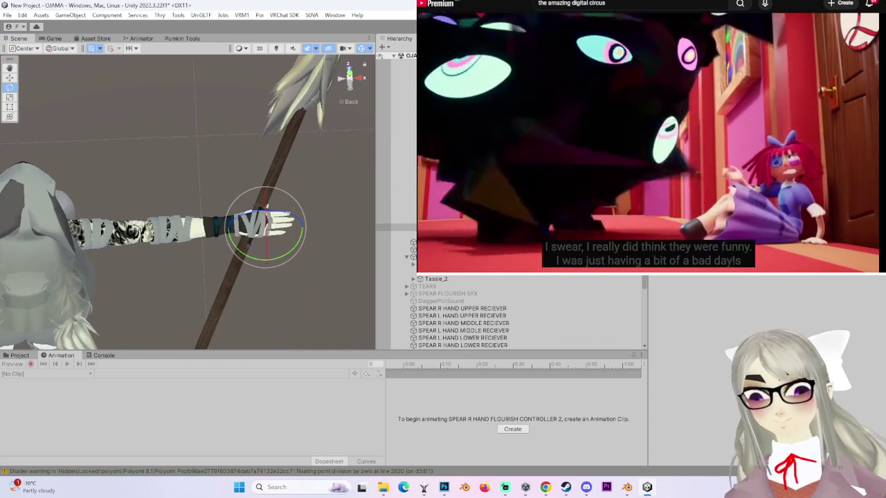
mouse_move(347, 190)
mouse_down()
mouse_move(189, 172)
mouse_move(457, 153)
mouse_up()
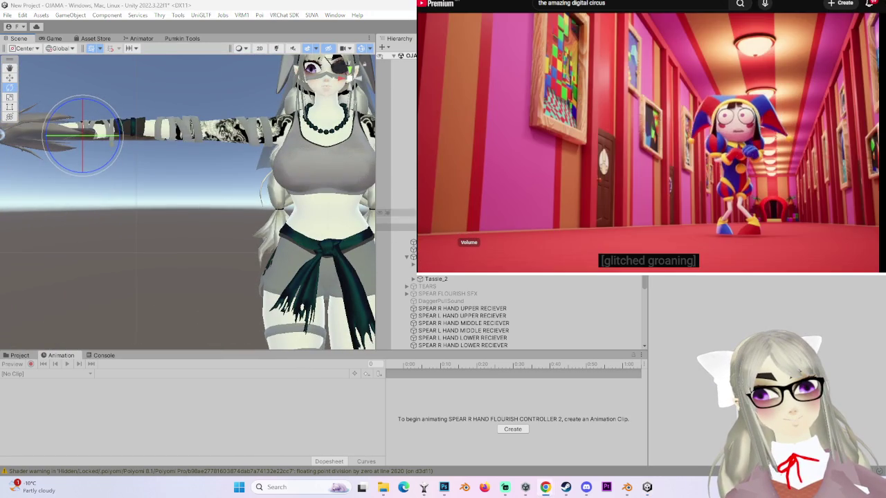
drag(60, 231, 211, 299)
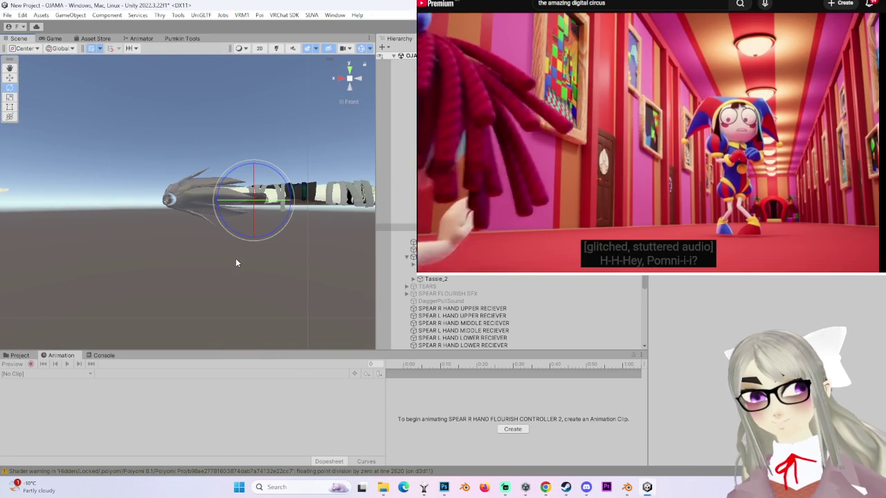
drag(346, 267, 272, 272)
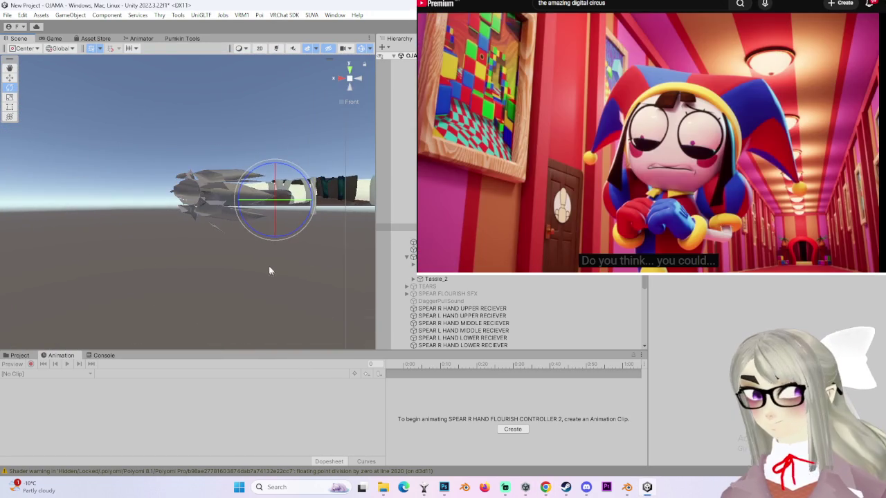
key(f)
drag(309, 307, 231, 256)
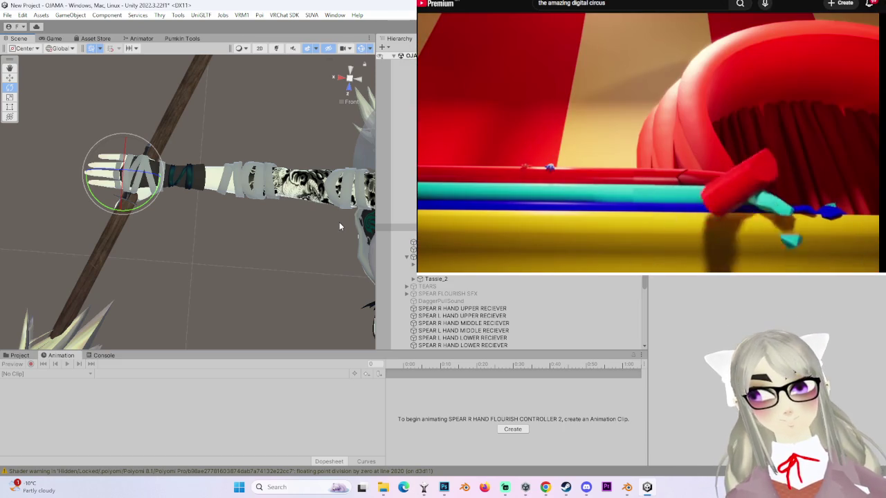
- Select SPEAR WALKING STICK TARGET in the Hierarchy and focus the view on it
mouse_move(339, 226)
mouse_down()
mouse_move(178, 275)
mouse_move(277, 270)
mouse_up()
scroll(497, 305, down, 3)
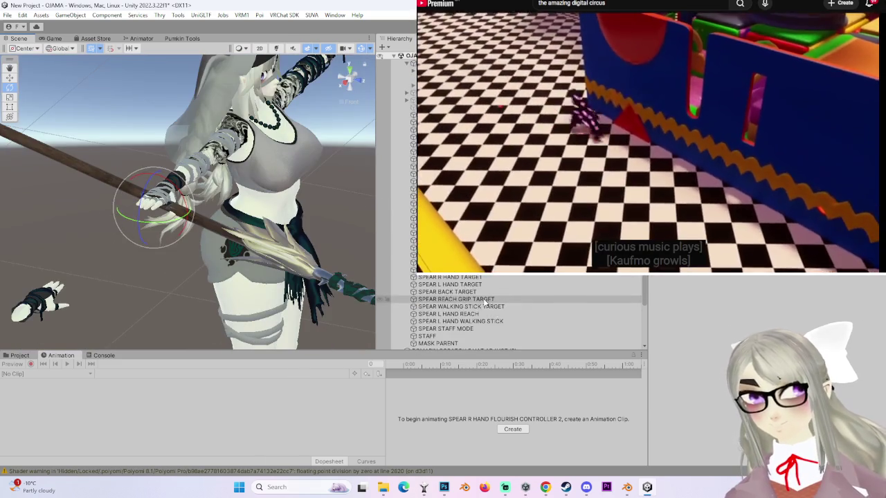
click(494, 301)
double_click(496, 306)
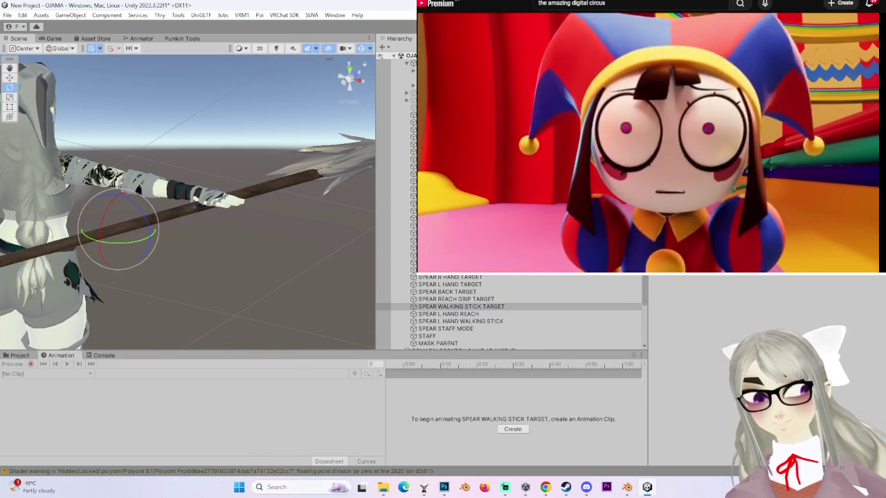
drag(228, 232, 257, 239)
scroll(398, 208, down, 5)
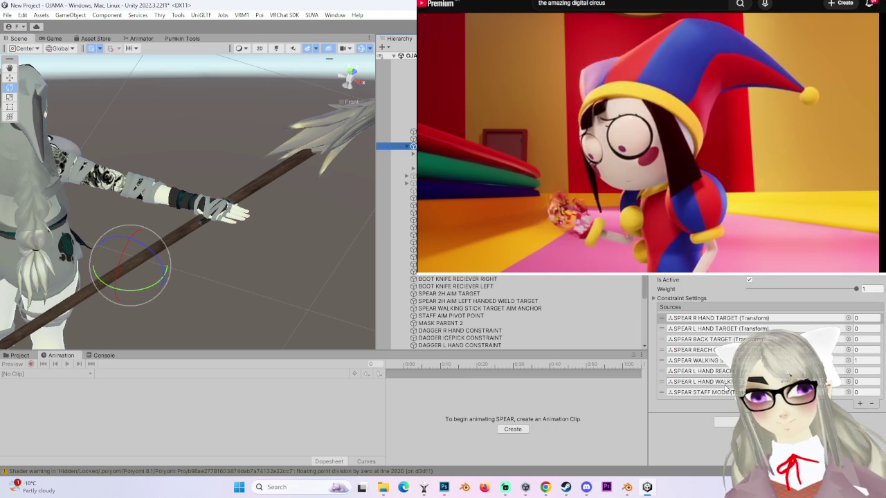
scroll(457, 311, down, 2)
double_click(460, 346)
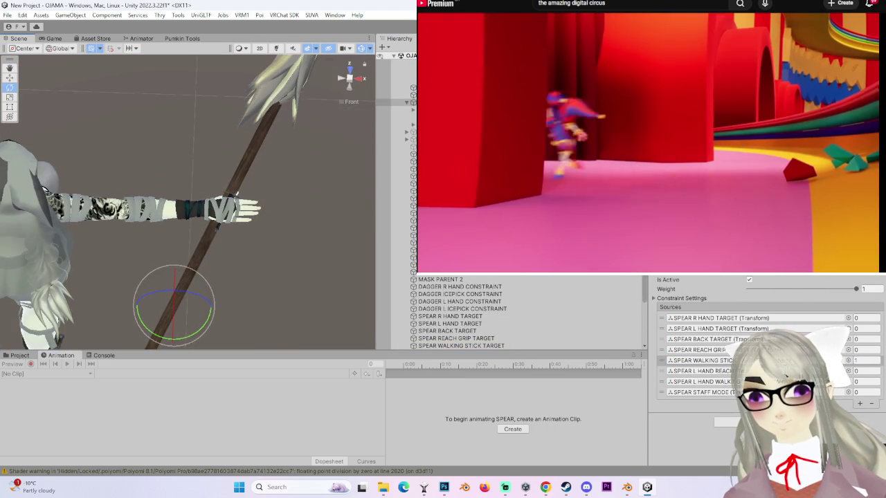
click(469, 343)
- Select the walking-stick aim anchor, view the hand from below and show its rest and lock settings
drag(268, 232, 341, 268)
click(389, 263)
mouse_move(259, 259)
mouse_down()
mouse_move(268, 241)
mouse_move(270, 263)
mouse_move(230, 245)
mouse_move(236, 239)
mouse_up()
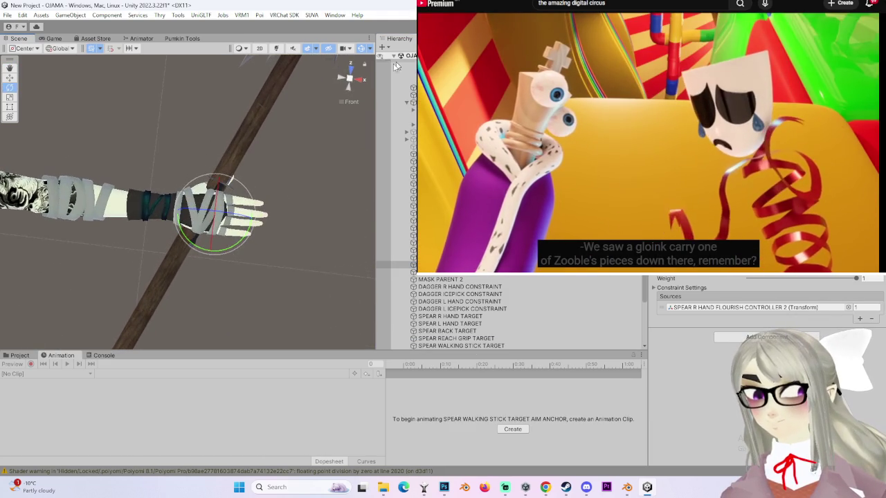
click(351, 86)
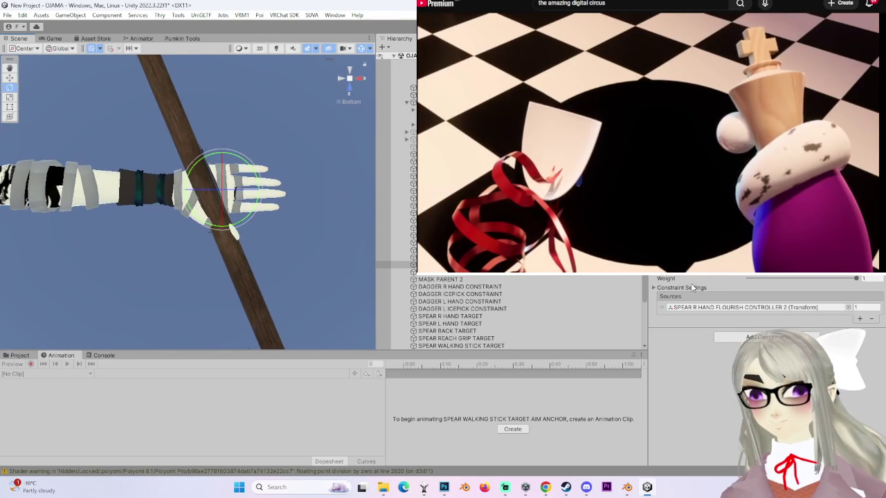
click(692, 287)
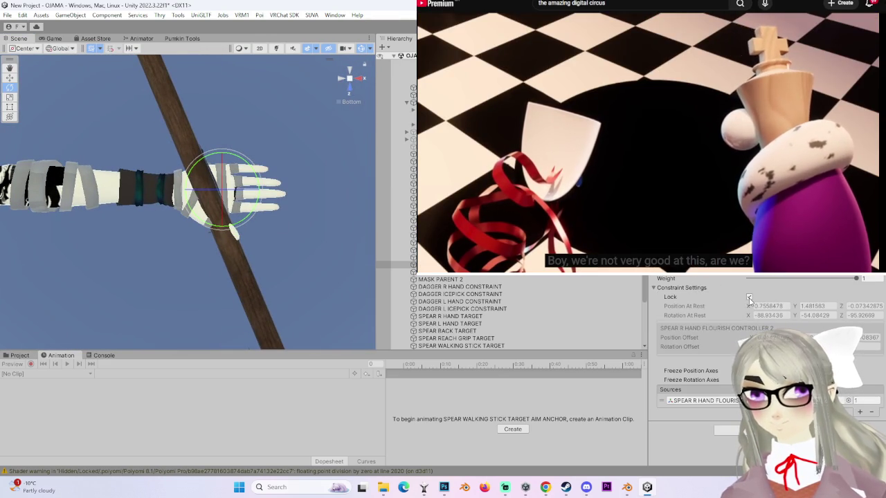
- Unlock the aim anchor's constraint, shift the spear along X in the right hand, and relock it
click(749, 297)
key(w)
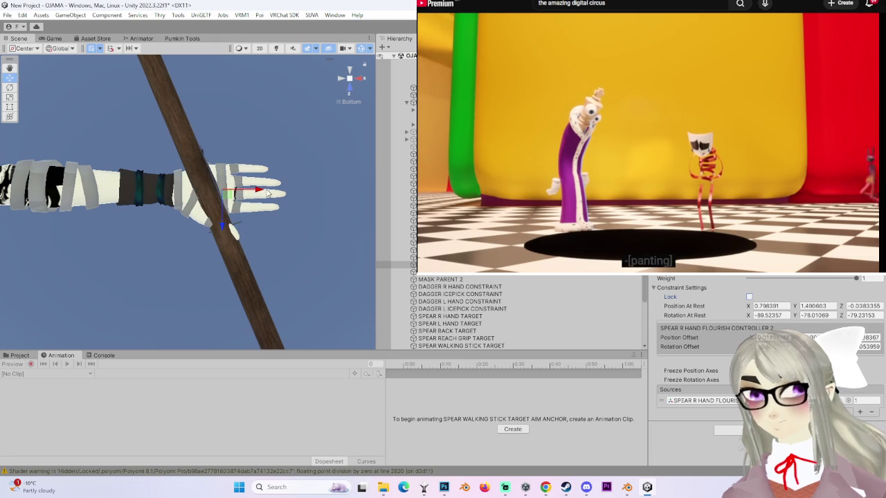
drag(259, 192, 250, 194)
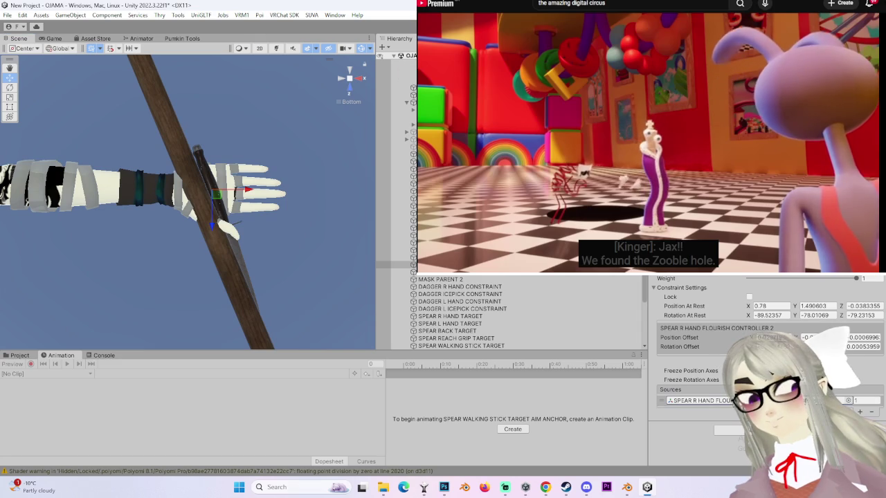
drag(247, 192, 270, 199)
click(749, 297)
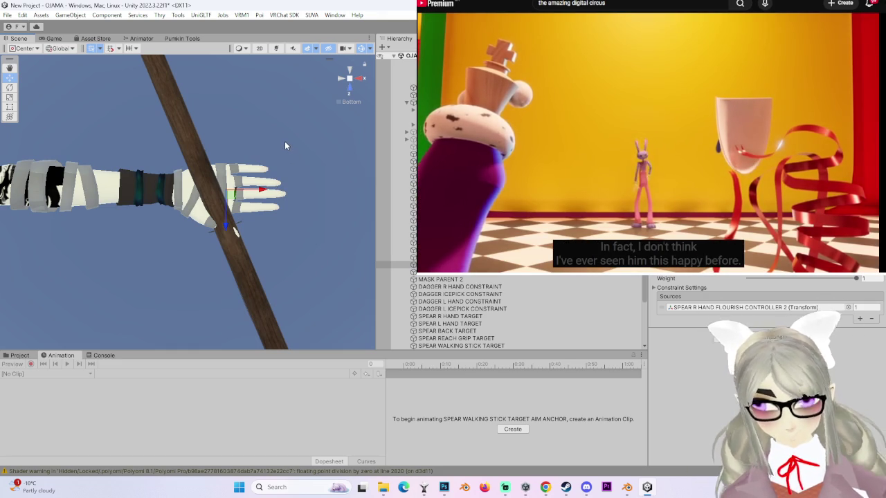
- Reselect the spear aim anchor and expand its Constraint Settings to review rest and lock
click(394, 264)
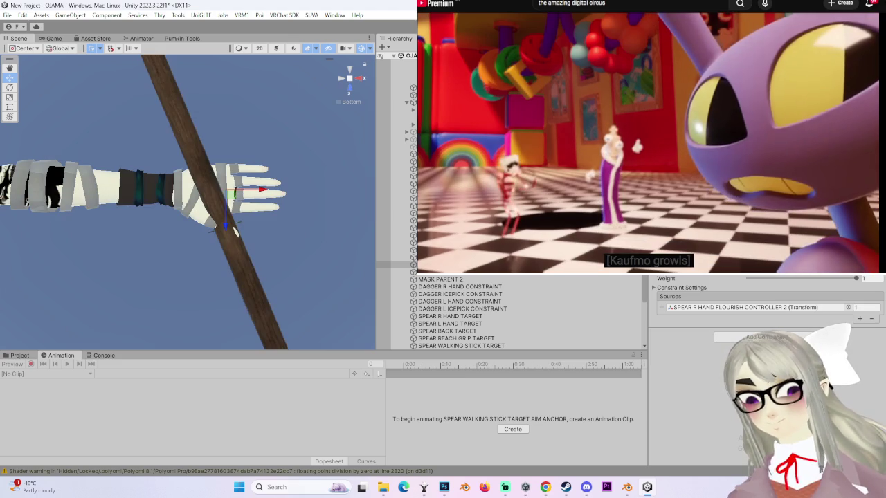
drag(229, 138, 248, 114)
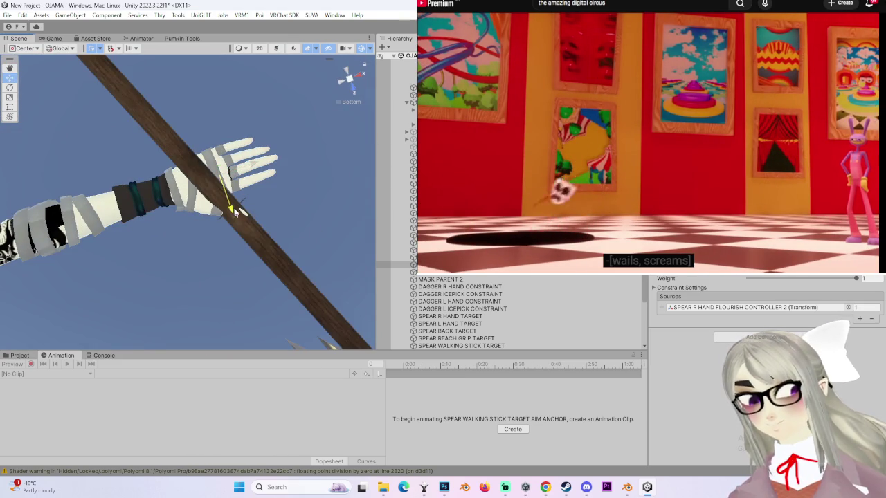
click(668, 288)
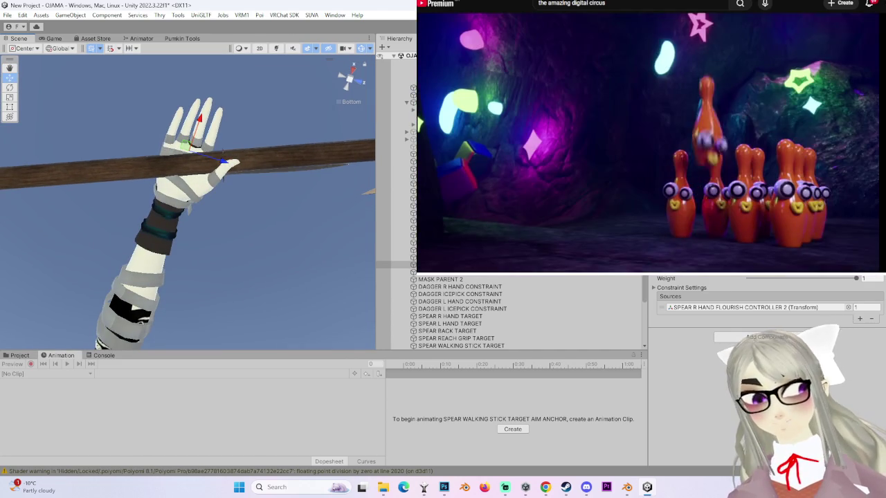
click(700, 288)
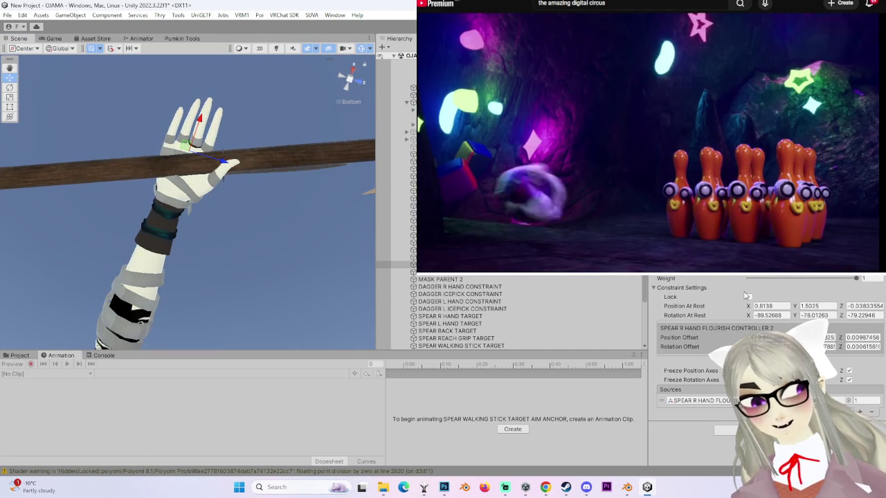
- Lock the constraint's rest pose and orbit until the right arm lies horizontal
click(749, 297)
drag(212, 158, 207, 163)
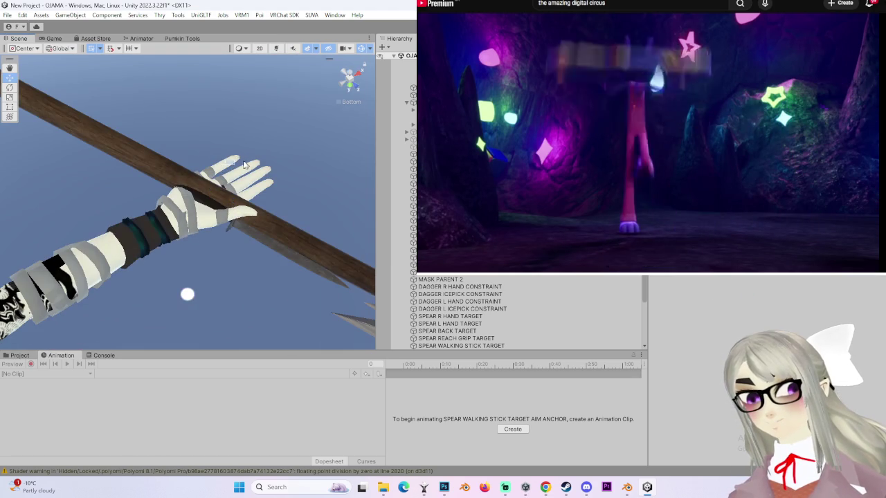
drag(238, 164, 234, 271)
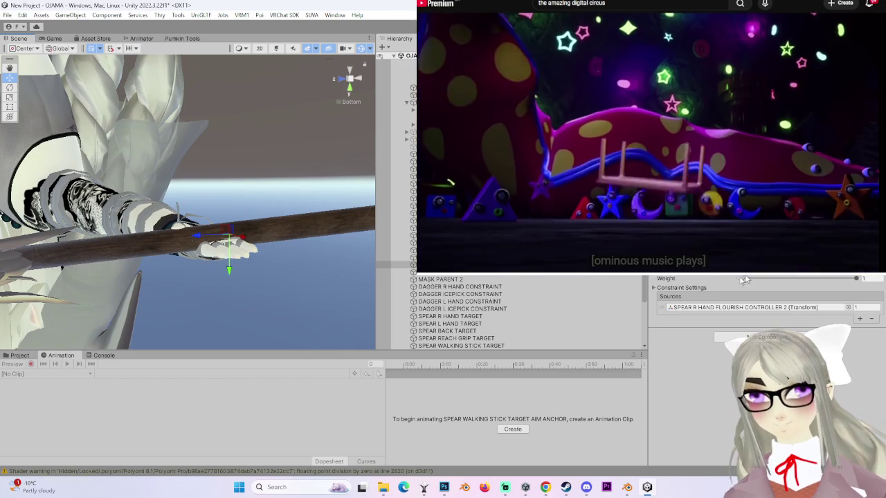
mouse_move(234, 271)
mouse_down()
mouse_move(184, 293)
mouse_move(187, 274)
mouse_up()
mouse_move(52, 219)
mouse_down()
mouse_move(184, 263)
mouse_move(187, 344)
mouse_move(188, 215)
mouse_up()
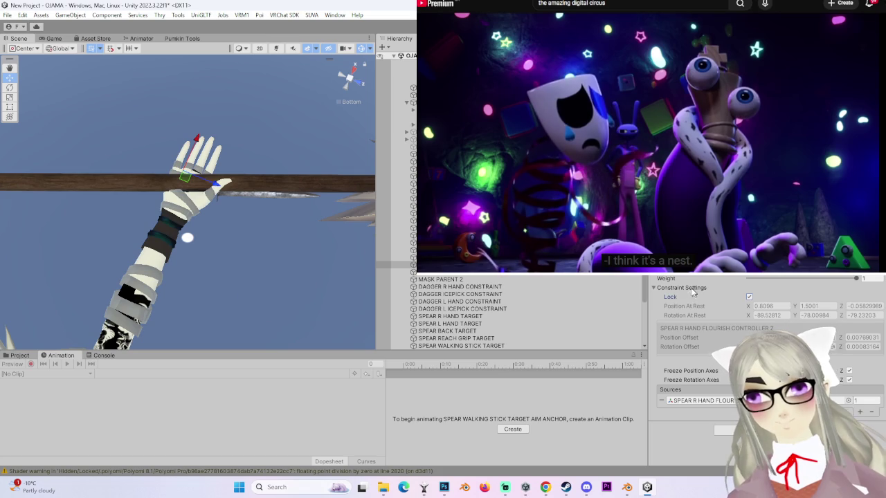
mouse_move(231, 188)
mouse_down()
mouse_move(209, 208)
mouse_move(216, 181)
mouse_move(119, 203)
mouse_move(315, 206)
mouse_move(159, 308)
mouse_up()
- Switch handles to Local and move the spear's rest point to about 0.7963, 1.4972, -0.0809
click(60, 49)
click(64, 69)
drag(200, 261, 207, 261)
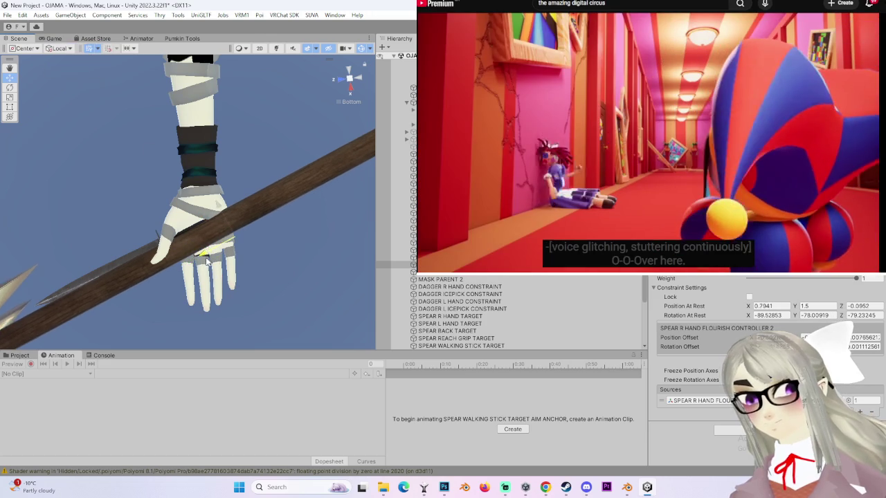
mouse_move(236, 316)
mouse_down()
mouse_move(247, 268)
mouse_move(221, 249)
mouse_move(98, 237)
mouse_move(138, 221)
mouse_move(228, 211)
mouse_move(275, 236)
mouse_move(187, 215)
mouse_move(208, 205)
mouse_move(239, 237)
mouse_move(231, 255)
mouse_up()
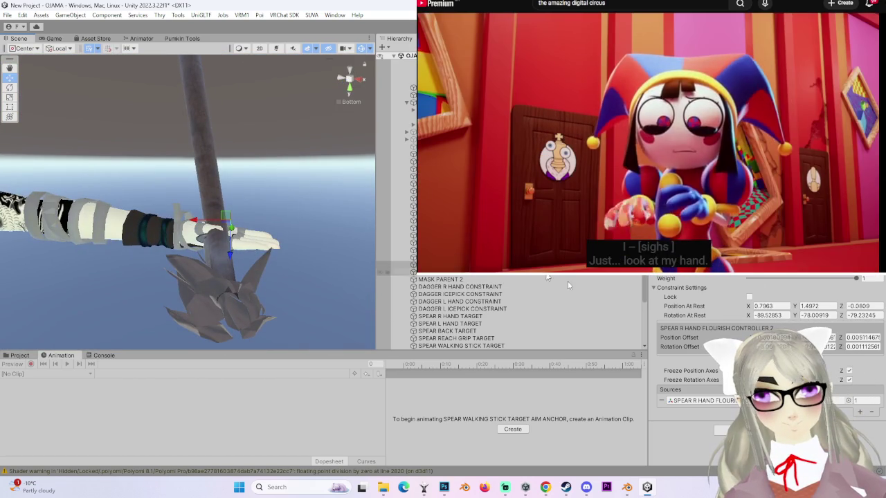
- With Global handles, slide the spear until Position At Rest Z is -0.0635, then lock it
mouse_move(231, 255)
mouse_down()
mouse_move(204, 239)
mouse_move(187, 267)
mouse_move(180, 225)
mouse_move(237, 223)
mouse_move(140, 158)
mouse_up()
click(69, 50)
click(59, 61)
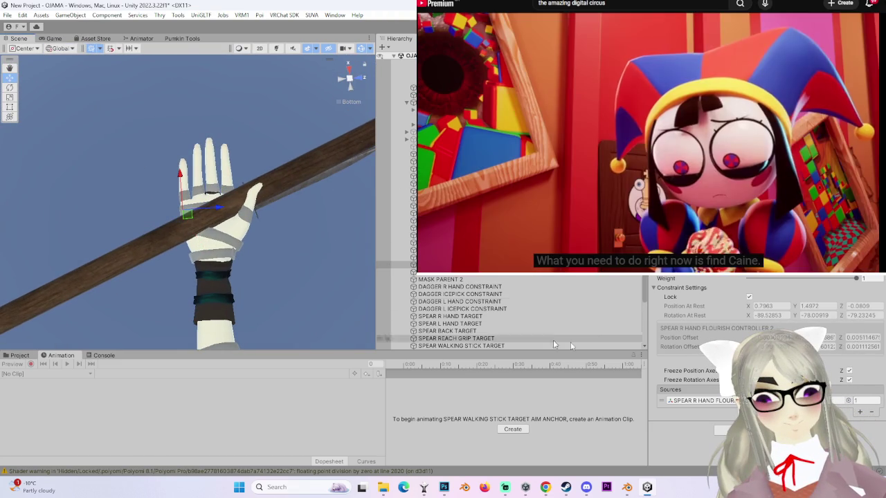
click(688, 288)
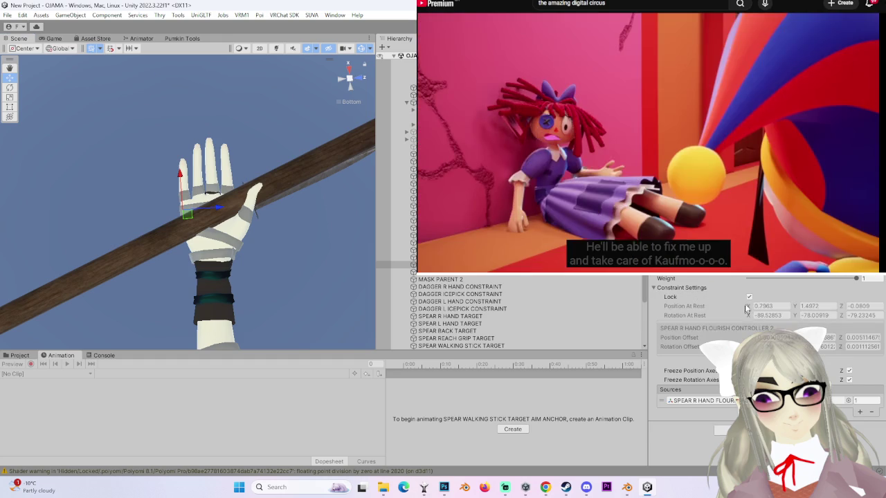
drag(216, 208, 244, 212)
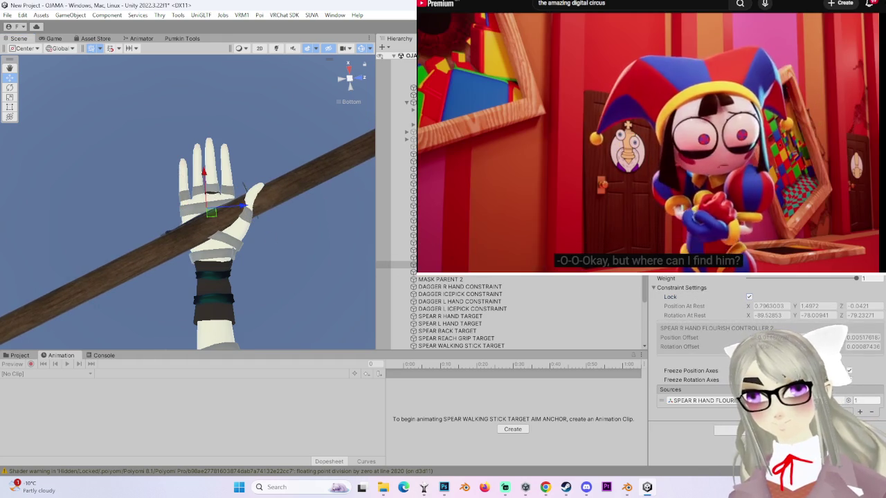
mouse_move(249, 207)
mouse_down()
mouse_move(381, 214)
mouse_move(148, 263)
mouse_move(160, 196)
mouse_move(208, 166)
mouse_move(159, 206)
mouse_up()
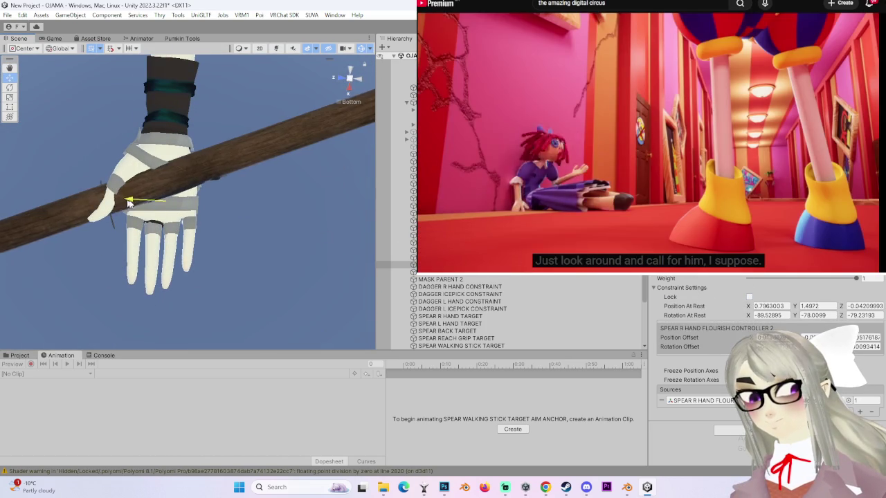
drag(124, 203, 141, 206)
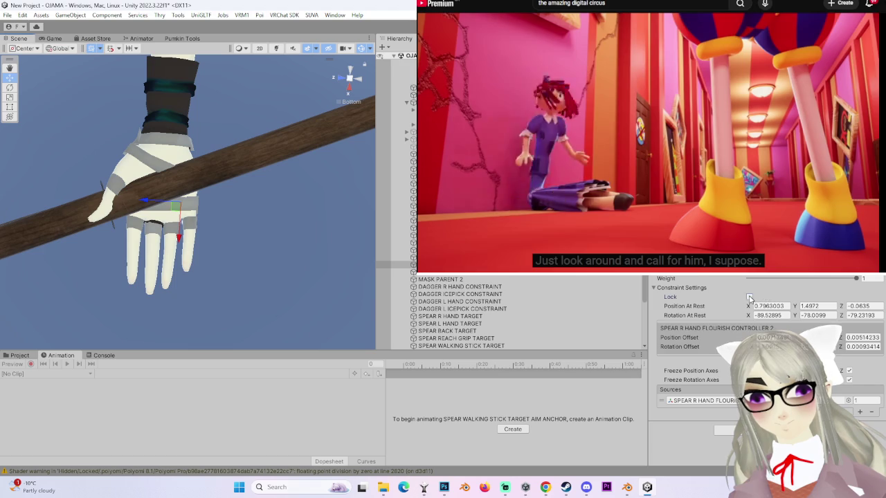
click(749, 297)
- Select the Right arm bone and look up along the spear from the shoulder
mouse_move(308, 243)
mouse_down()
mouse_move(261, 74)
mouse_move(159, 186)
mouse_move(307, 121)
mouse_move(317, 137)
mouse_move(254, 250)
mouse_up()
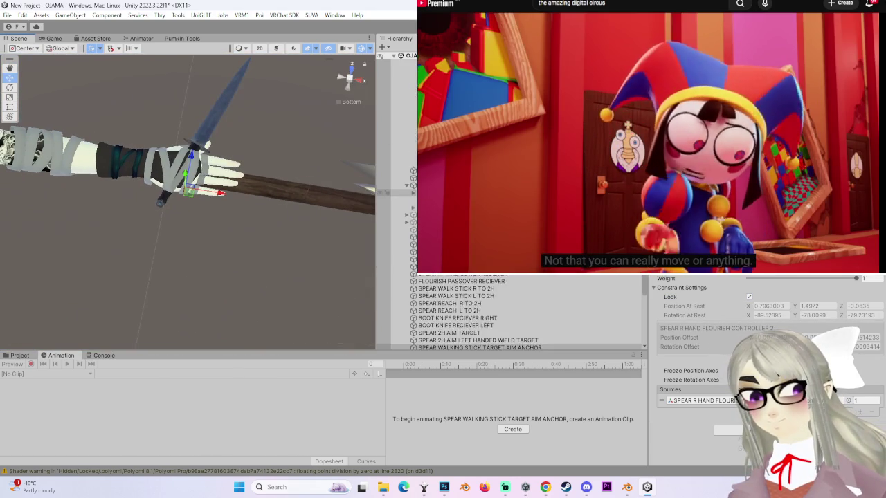
drag(255, 250, 267, 292)
click(267, 293)
mouse_move(132, 253)
mouse_down()
mouse_move(206, 187)
mouse_move(266, 252)
mouse_move(185, 153)
mouse_move(264, 226)
mouse_move(245, 358)
mouse_move(268, 208)
mouse_up()
mouse_move(152, 194)
mouse_down()
mouse_move(238, 213)
mouse_move(231, 212)
mouse_move(242, 255)
mouse_move(269, 255)
mouse_move(286, 137)
mouse_move(261, 121)
mouse_move(262, 103)
mouse_move(271, 263)
mouse_move(252, 284)
mouse_move(234, 299)
mouse_move(257, 234)
mouse_move(84, 270)
mouse_move(154, 259)
mouse_move(222, 291)
mouse_up()
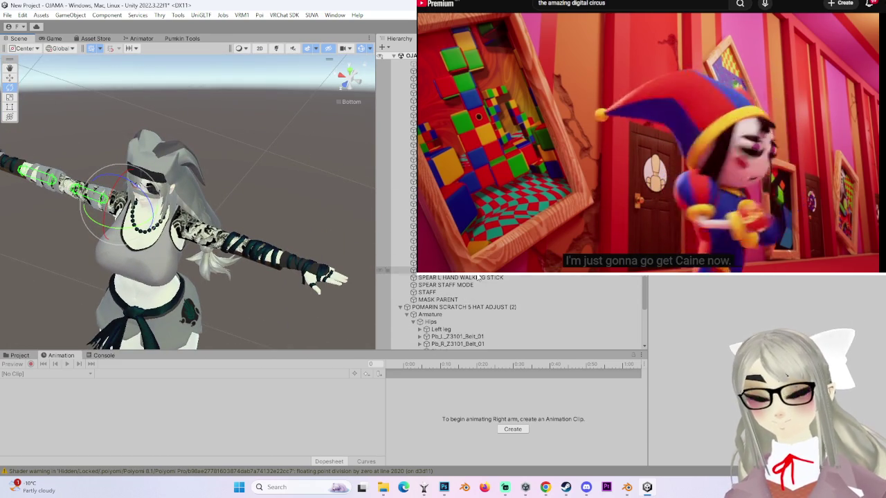
- Select SPEAR L HAND WALKING STICK, focus on SPEAR 2H AIM TARGET, and view from the front
click(477, 277)
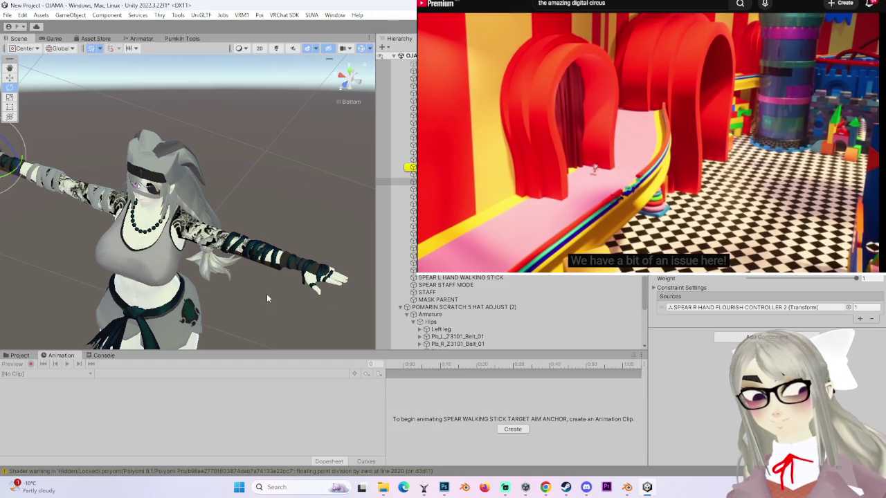
double_click(394, 167)
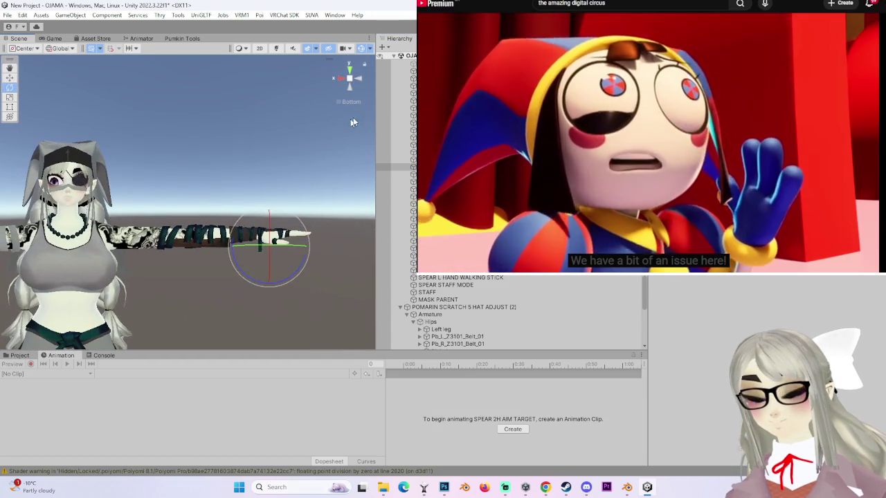
click(342, 77)
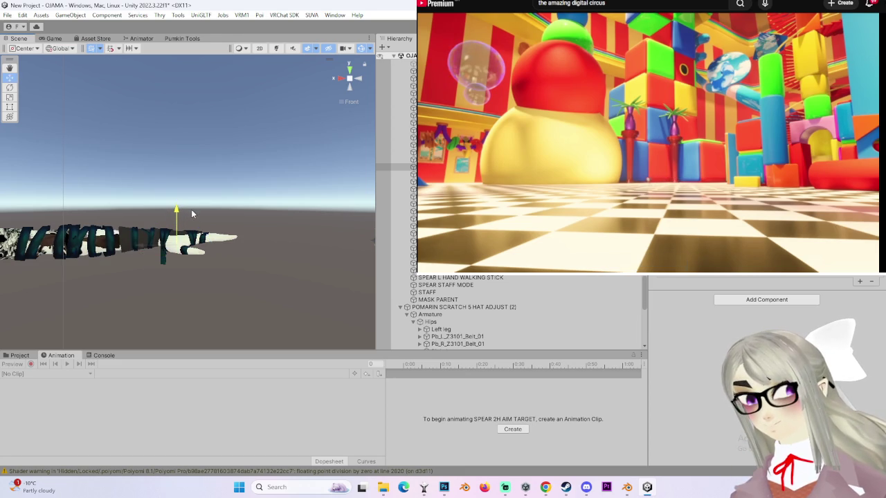
mouse_move(193, 208)
mouse_down()
mouse_move(262, 123)
mouse_move(235, 111)
mouse_move(182, 154)
mouse_up()
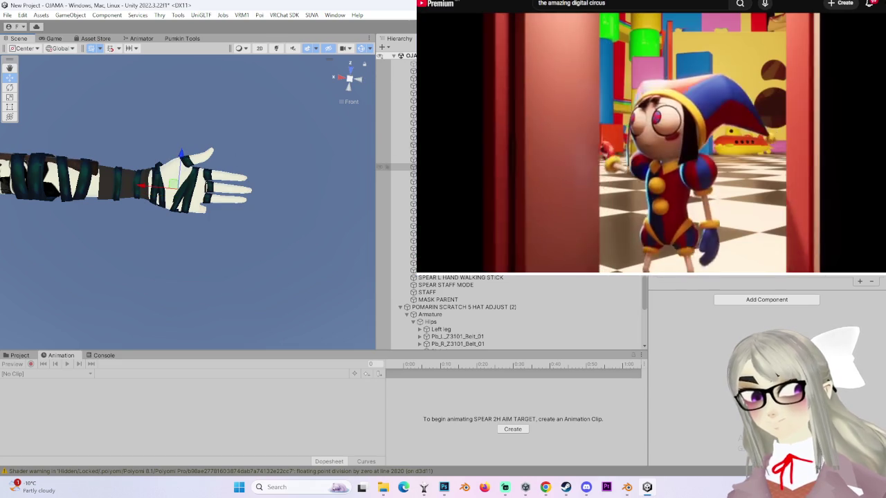
scroll(150, 251, down, 5)
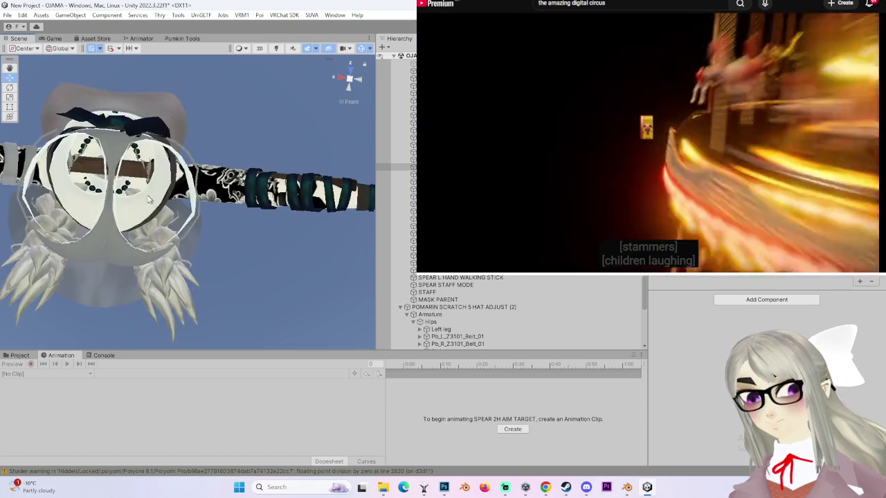
drag(280, 218, 330, 58)
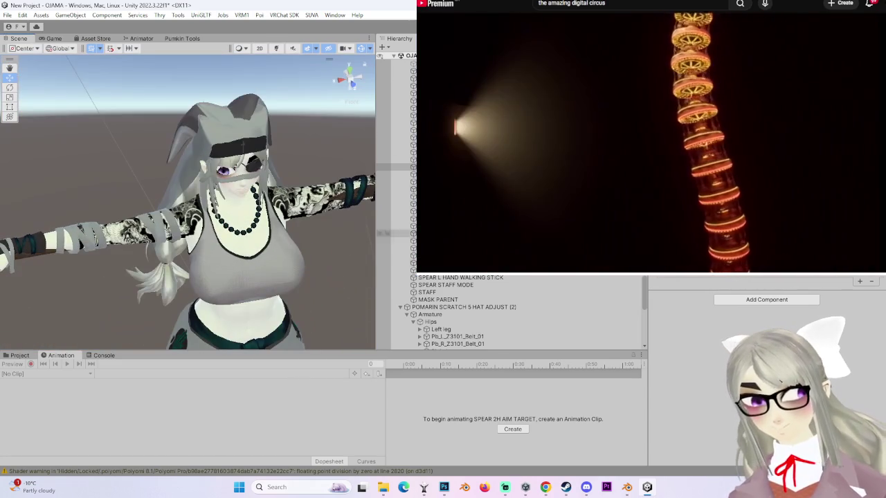
scroll(485, 312, up, 10)
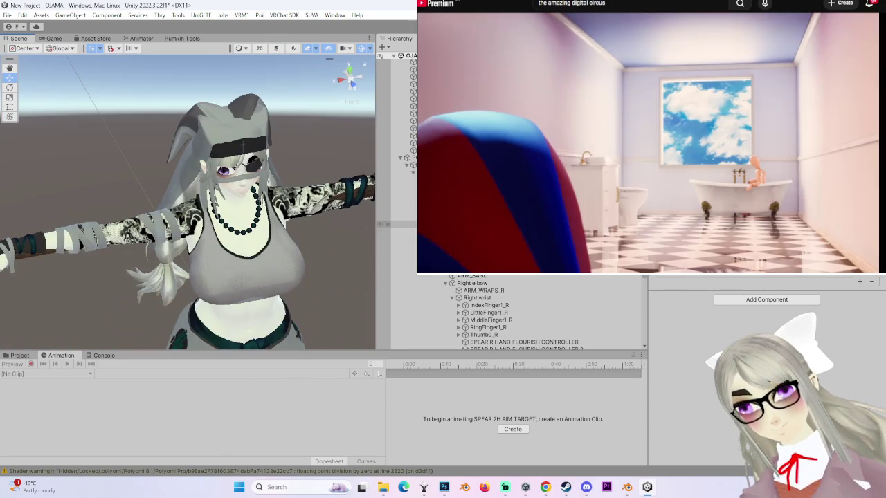
- Rotate the left arm straight out horizontally and frame it in the Scene view
mouse_move(304, 229)
mouse_down()
mouse_move(315, 249)
mouse_move(324, 200)
mouse_move(291, 200)
mouse_move(270, 222)
mouse_move(243, 219)
mouse_move(254, 190)
mouse_move(248, 286)
mouse_up()
key(f)
scroll(514, 295, down, 5)
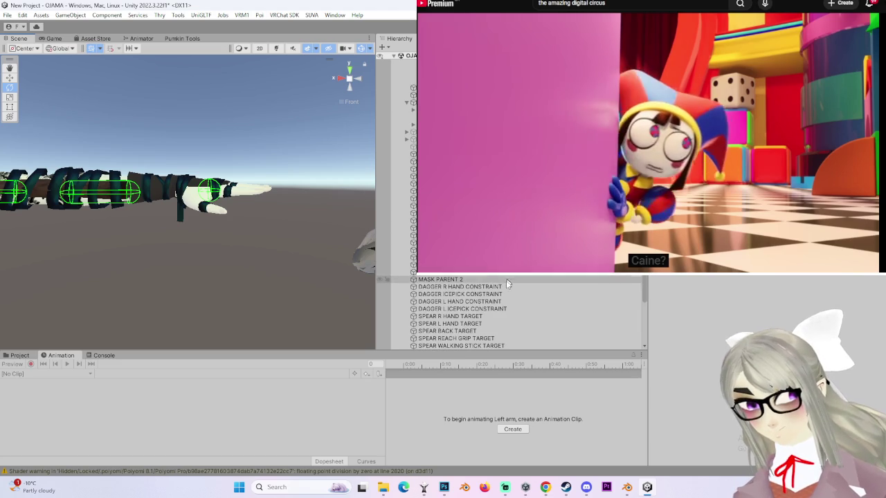
- Select SPEAR 2H AIM TARGET, check side views, and frame it from the front
click(208, 201)
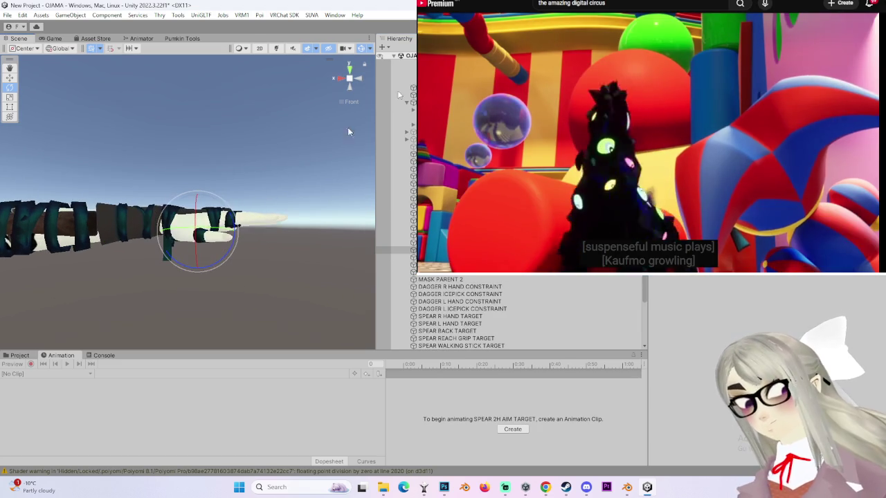
click(353, 81)
click(359, 79)
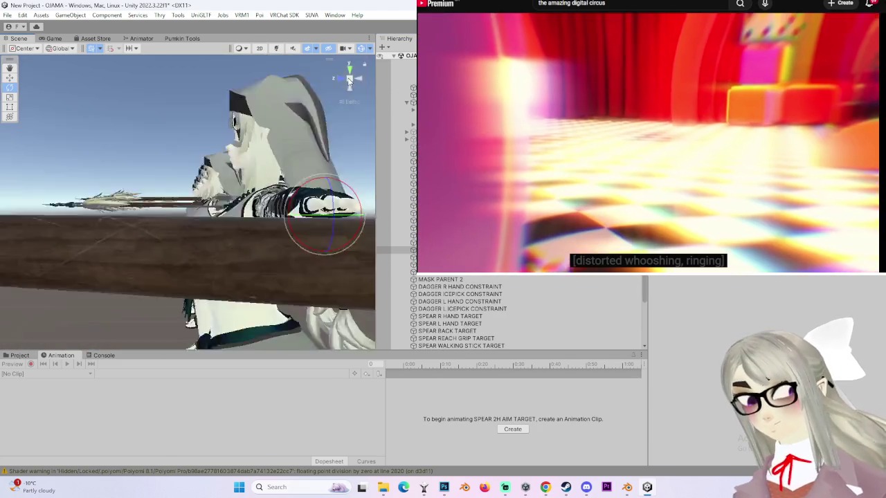
click(337, 77)
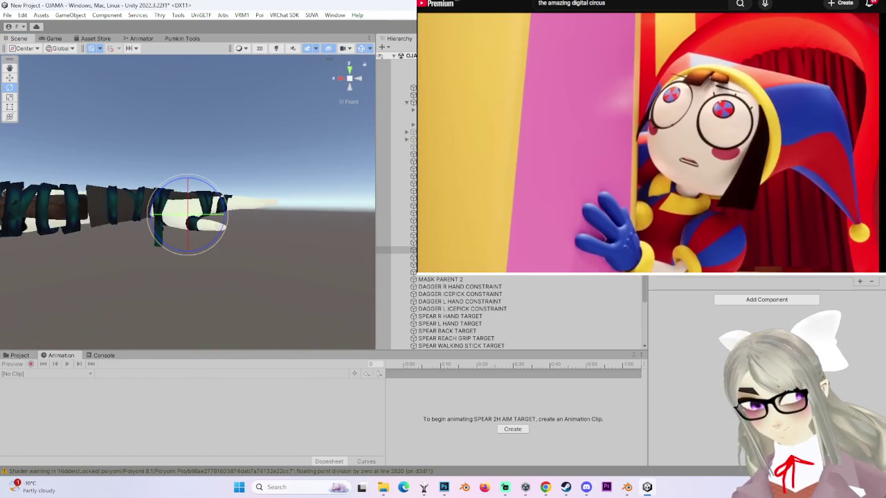
key(w)
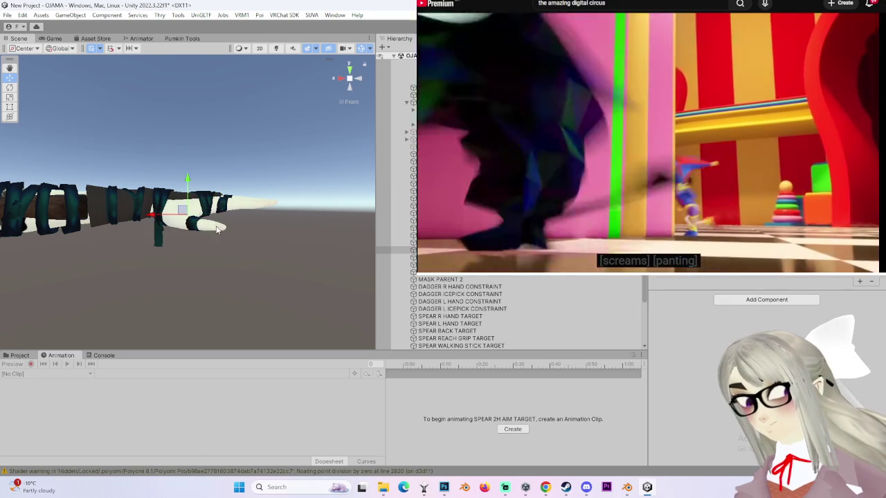
key(f)
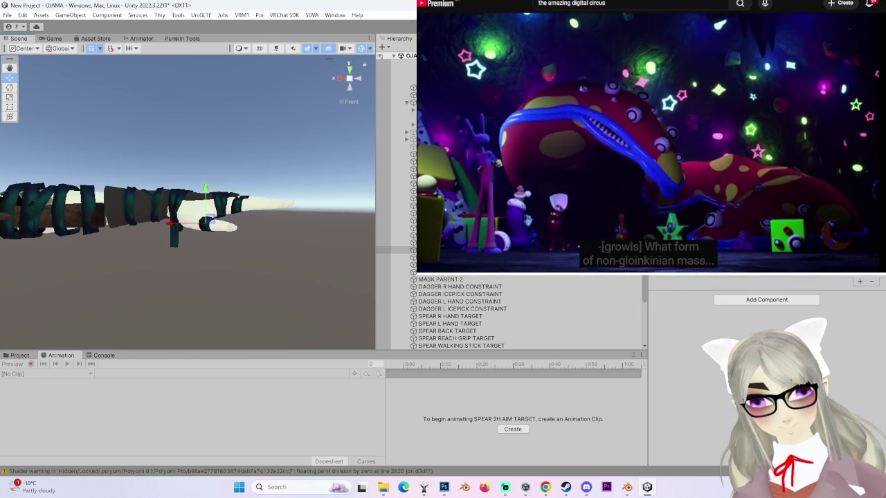
scroll(512, 311, up, 5)
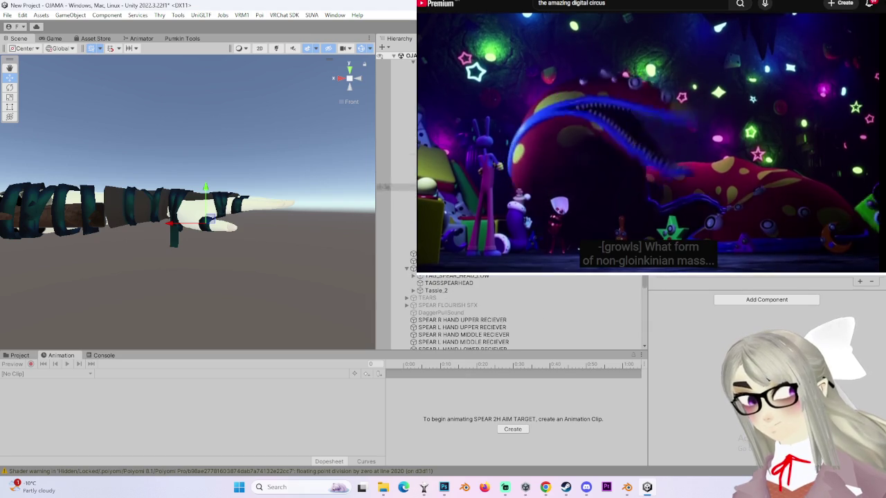
- Frame and rotate the left arm bone, then show SPEAR WALKING STICK TARGET AIM ANCHOR's constraint
click(69, 207)
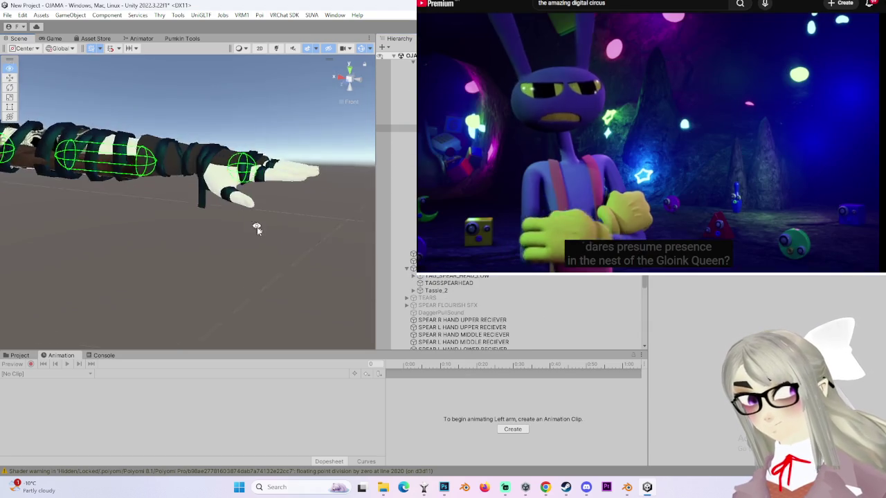
key(f)
mouse_move(132, 149)
mouse_down()
mouse_move(76, 173)
mouse_move(196, 337)
mouse_move(77, 200)
mouse_move(167, 203)
mouse_move(265, 277)
mouse_move(239, 248)
mouse_move(155, 241)
mouse_move(245, 179)
mouse_move(254, 270)
mouse_move(251, 242)
mouse_move(235, 232)
mouse_move(257, 251)
mouse_move(250, 290)
mouse_move(234, 313)
mouse_move(122, 249)
mouse_move(128, 253)
mouse_up()
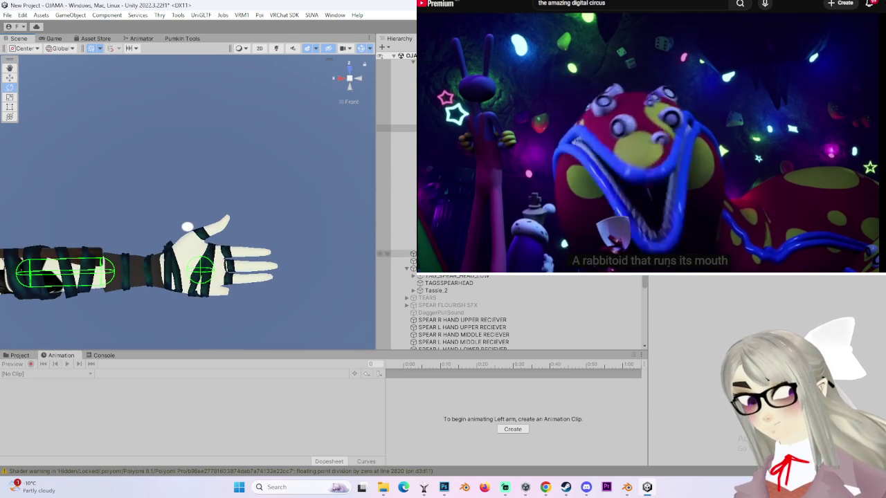
click(395, 236)
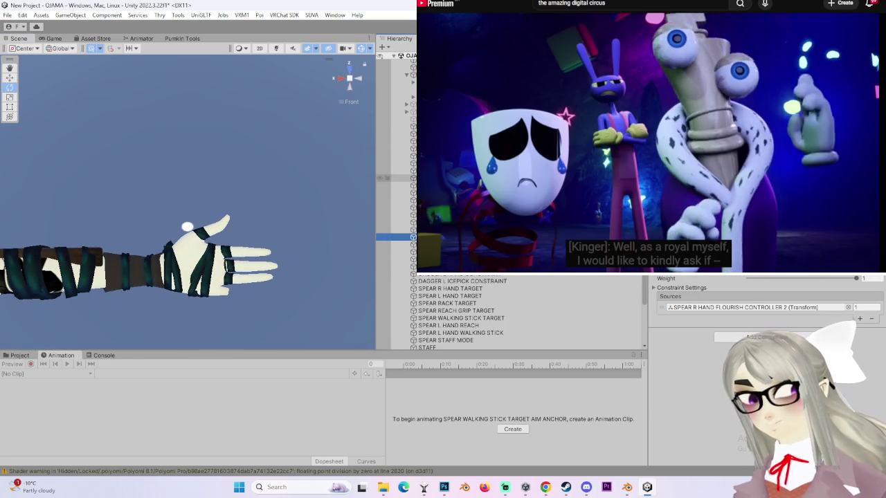
- Frame SPEAR 2H AIM TARGET, inspect it from the left and below, then select the left arm
click(194, 259)
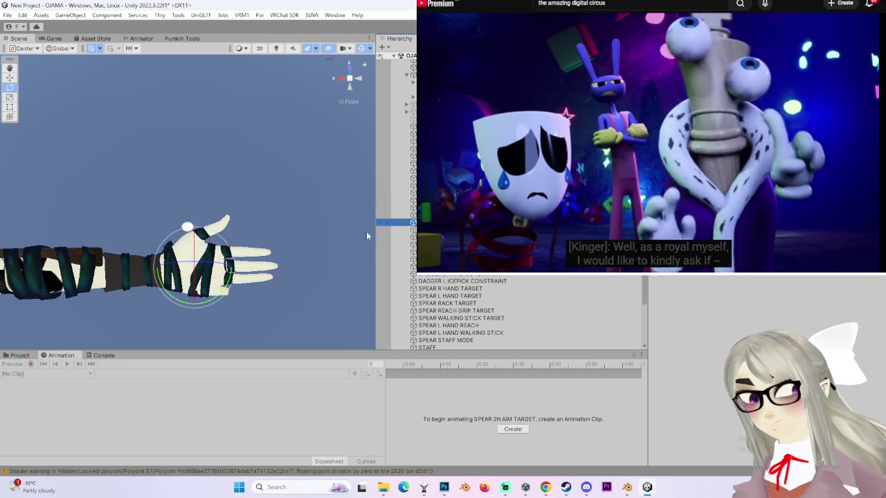
key(f)
click(360, 78)
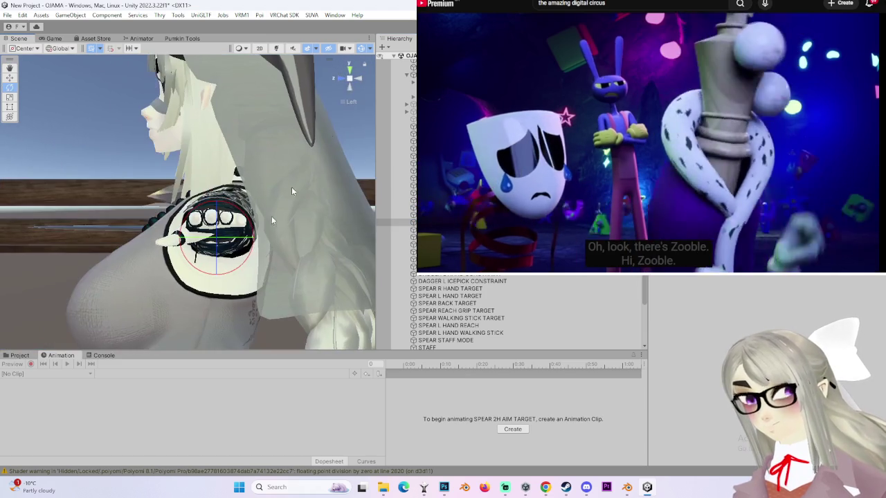
click(350, 88)
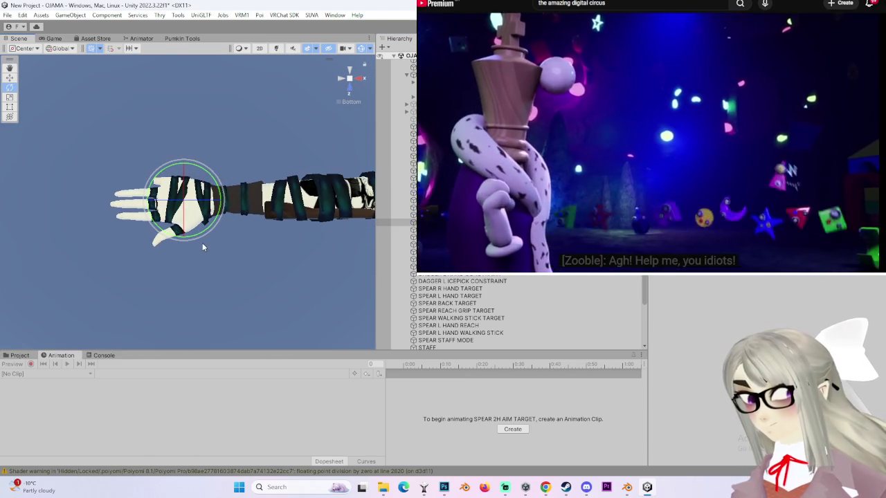
mouse_move(204, 234)
mouse_down()
mouse_move(212, 301)
mouse_move(223, 305)
mouse_move(232, 256)
mouse_move(212, 252)
mouse_up()
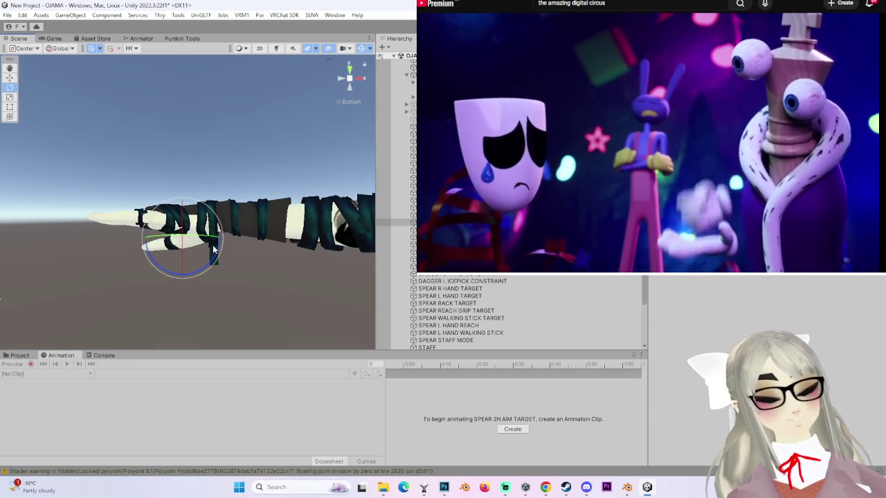
mouse_move(192, 252)
mouse_down()
mouse_move(192, 263)
mouse_move(228, 207)
mouse_move(270, 184)
mouse_up()
scroll(263, 215, up, 3)
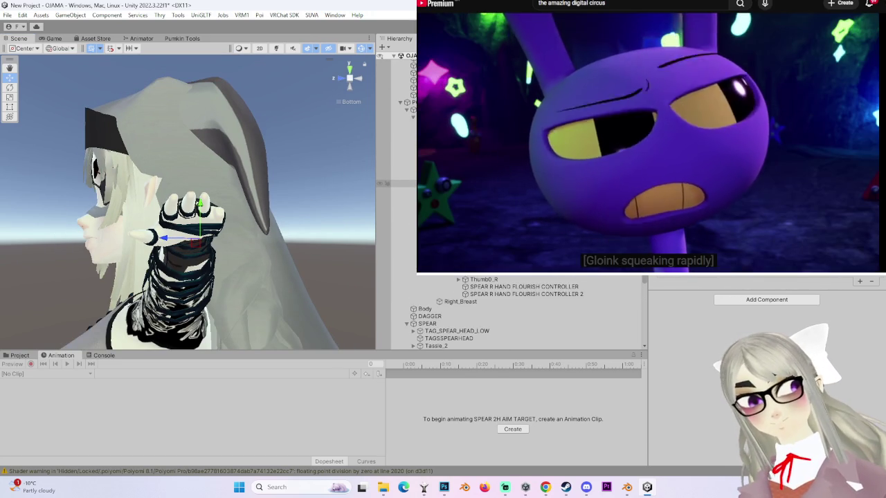
click(396, 183)
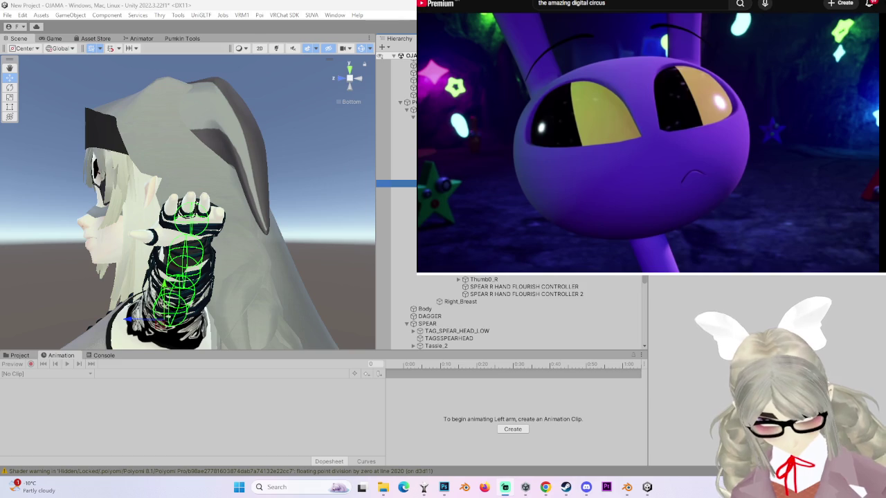
- Rotate the left arm down to hold the spear across the body, then restore the T-pose
drag(263, 311, 246, 272)
mouse_move(224, 236)
mouse_down()
mouse_move(223, 246)
mouse_move(292, 188)
mouse_move(207, 194)
mouse_move(166, 173)
mouse_move(95, 206)
mouse_move(145, 270)
mouse_move(182, 148)
mouse_move(213, 114)
mouse_move(191, 238)
mouse_move(155, 188)
mouse_move(253, 196)
mouse_move(194, 263)
mouse_move(46, 232)
mouse_move(97, 232)
mouse_move(104, 207)
mouse_up()
key(e)
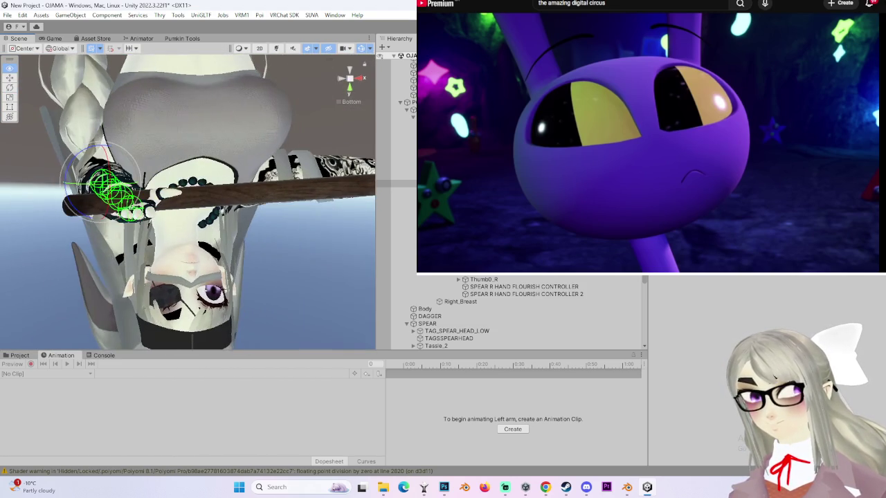
right_click(495, 90)
mouse_move(228, 229)
mouse_down()
mouse_move(266, 263)
mouse_move(248, 322)
mouse_move(311, 227)
mouse_move(290, 235)
mouse_move(249, 229)
mouse_move(237, 99)
mouse_move(277, 190)
mouse_move(270, 232)
mouse_move(256, 208)
mouse_move(263, 242)
mouse_move(237, 234)
mouse_move(55, 275)
mouse_up()
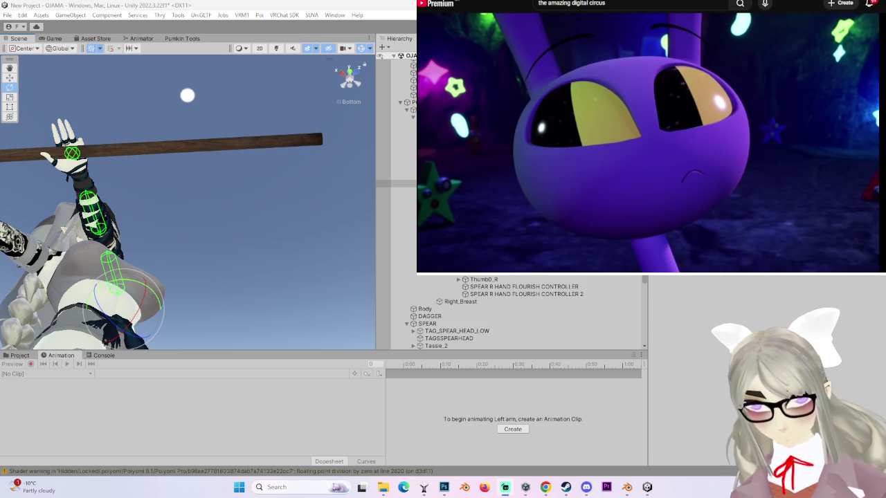
mouse_move(201, 145)
mouse_down()
mouse_move(300, 302)
mouse_move(201, 253)
mouse_up()
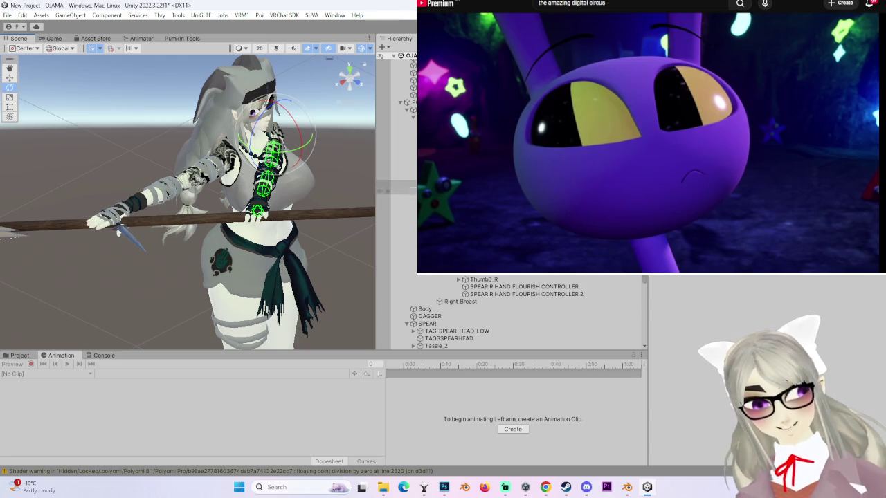
mouse_move(334, 218)
mouse_down()
mouse_move(266, 197)
mouse_move(240, 226)
mouse_up()
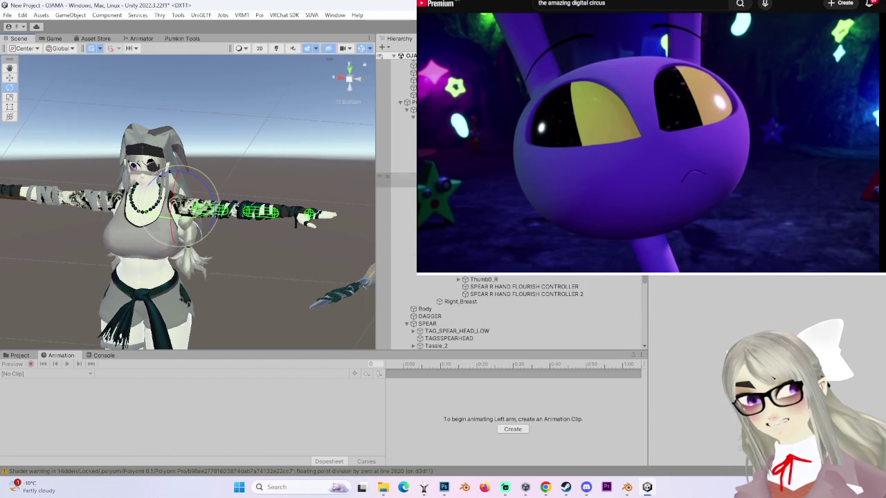
- Review the constraint sources of SPEAR, SPEAR 2H AIM TARGET and SPEAR WALKING STICK TARGET AIM ANCHOR
click(526, 294)
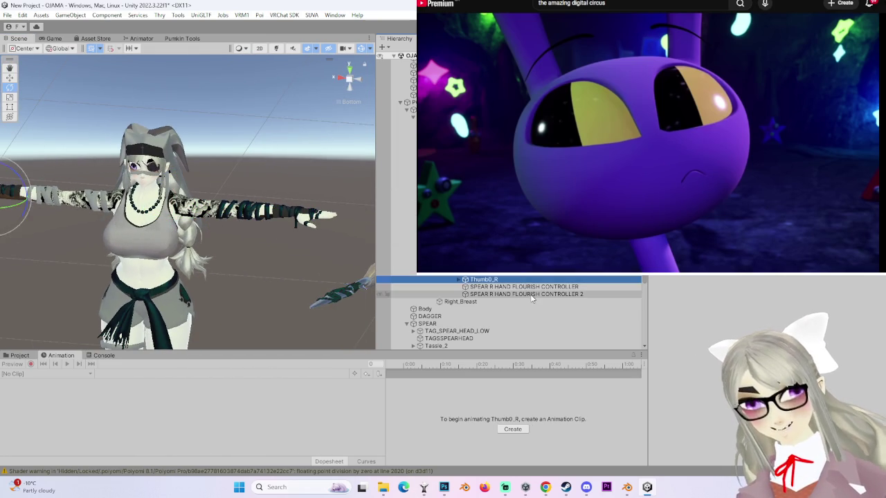
click(427, 324)
scroll(513, 312, down, 4)
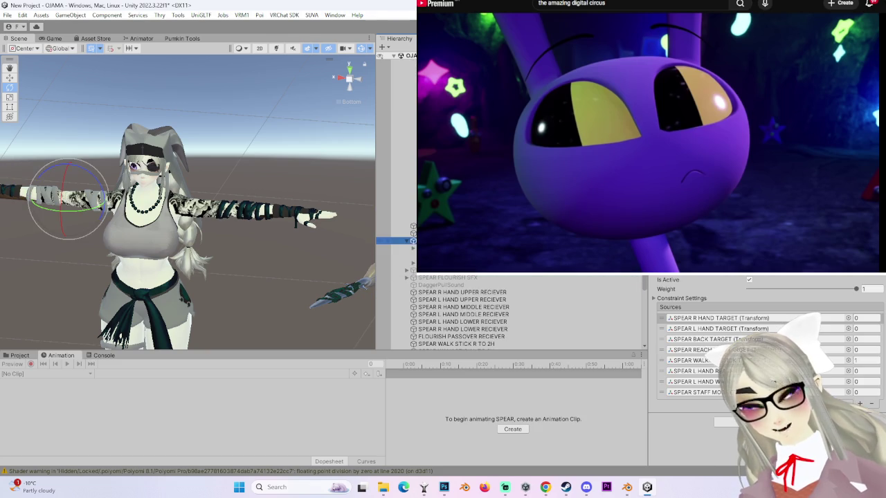
scroll(471, 312, down, 5)
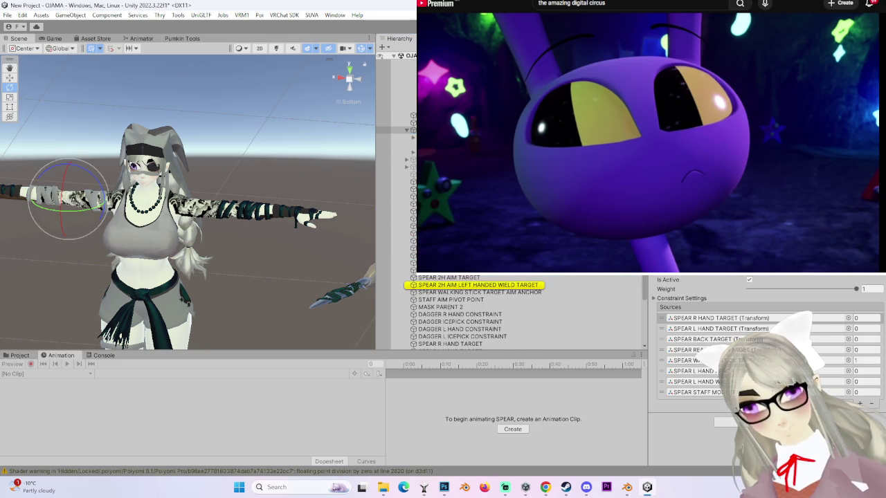
click(449, 277)
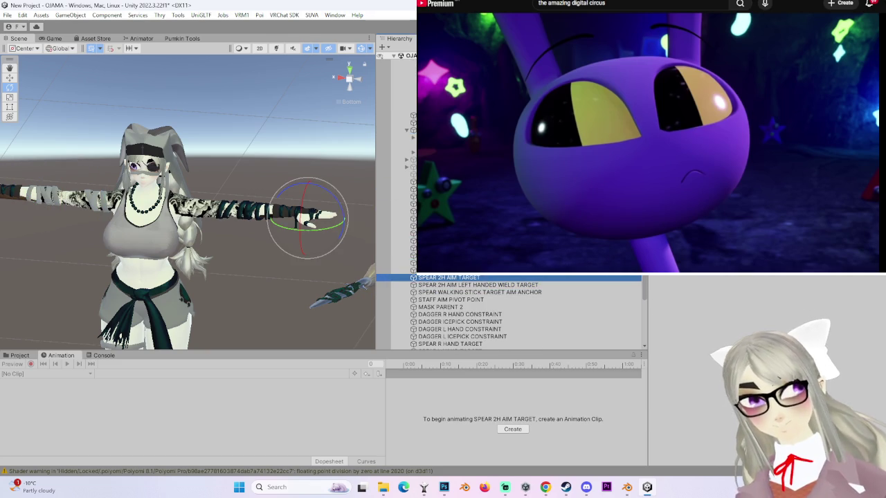
click(477, 292)
scroll(478, 312, down, 4)
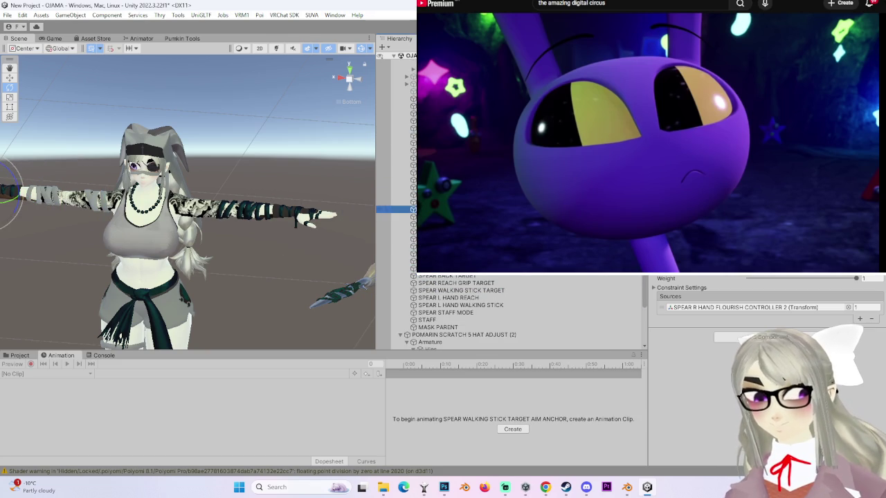
mouse_move(36, 180)
mouse_down()
mouse_move(204, 179)
mouse_move(109, 179)
mouse_up()
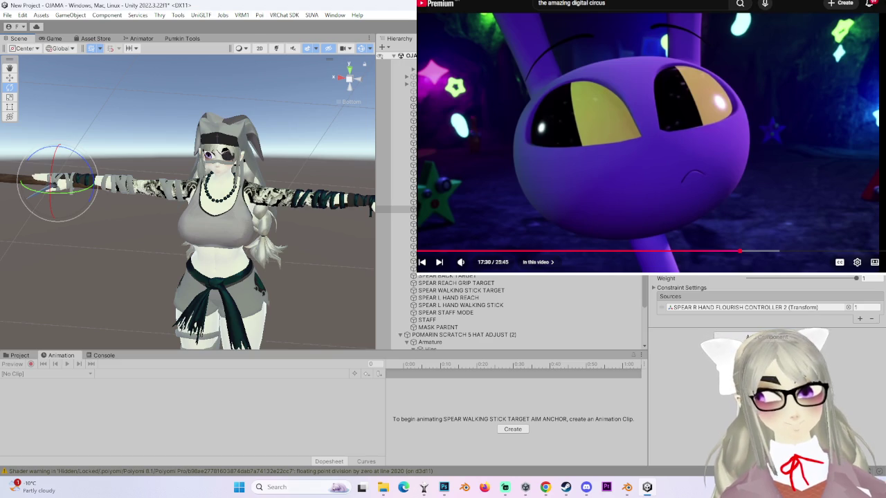
- Resume the YouTube episode and orbit to a lower frontal view of the avatar
click(475, 159)
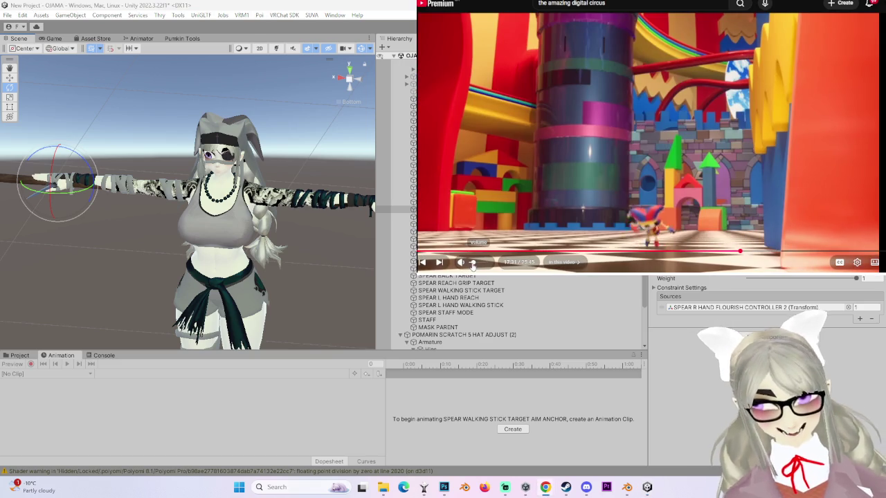
scroll(465, 254, down, 1)
scroll(465, 254, down, 1)
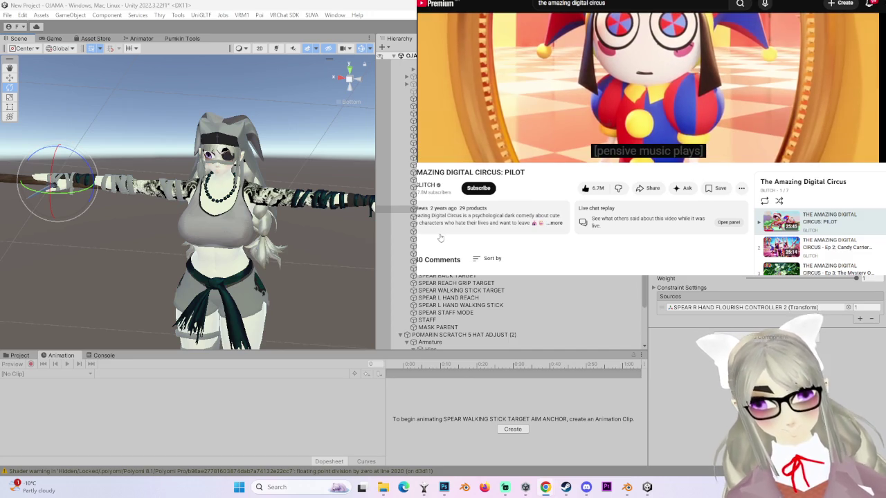
scroll(441, 237, up, 2)
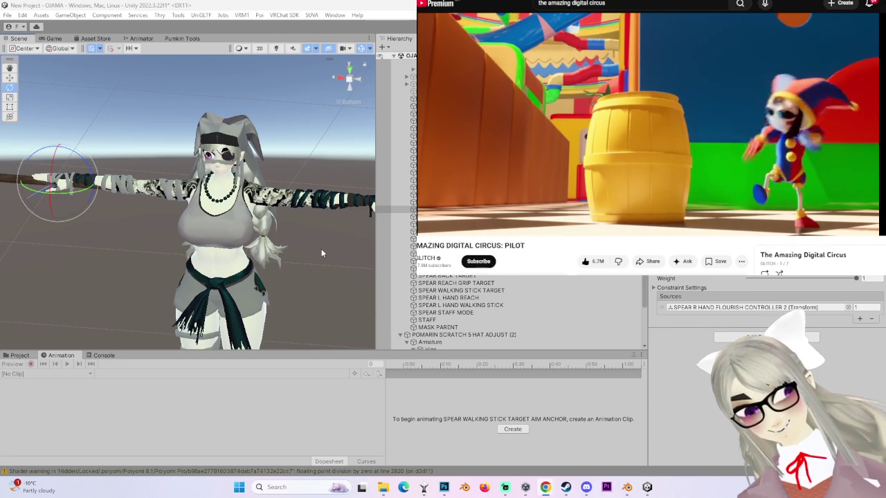
drag(310, 253, 292, 232)
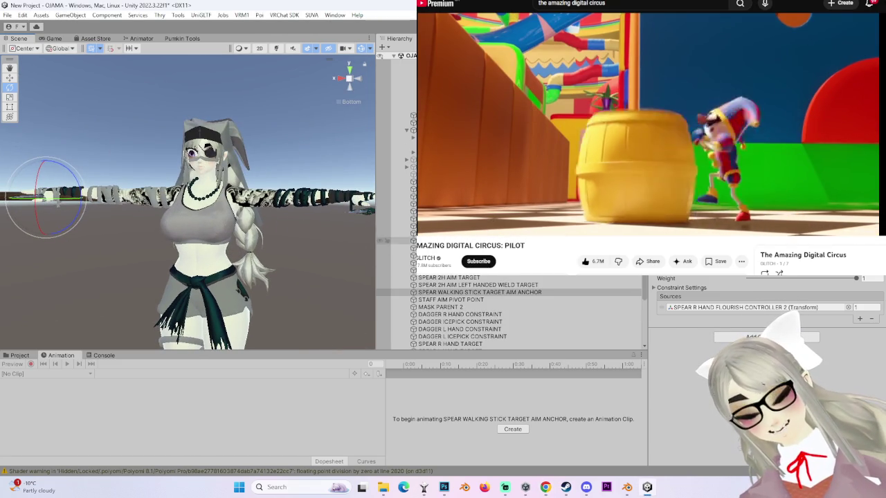
- Select SPEAR and scroll through its constraint sources in the Inspector
scroll(400, 252, down, 5)
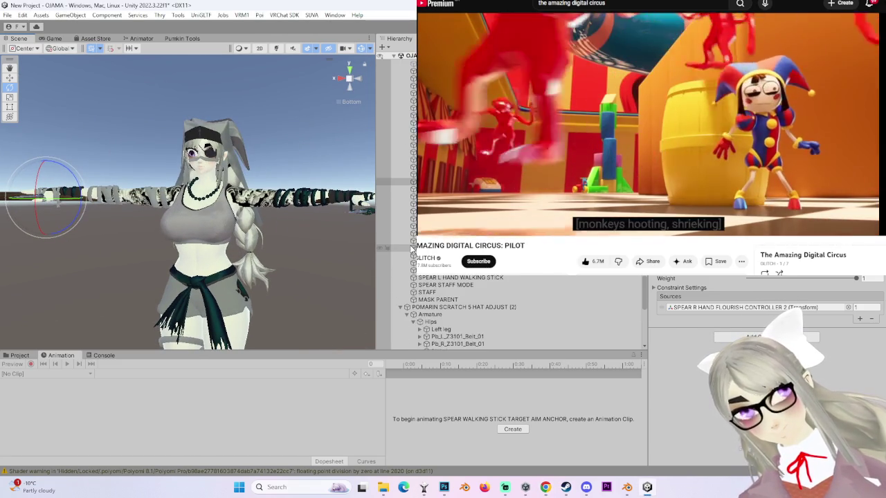
scroll(400, 252, up, 5)
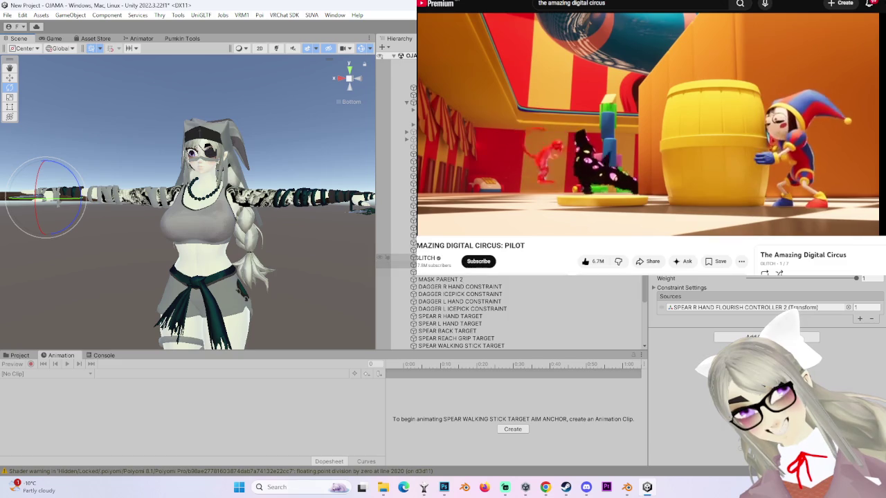
scroll(400, 252, up, 2)
click(396, 212)
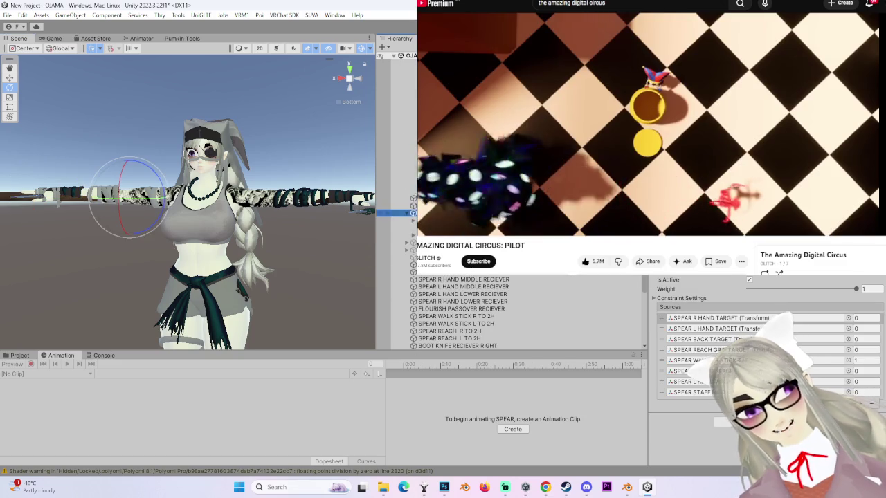
scroll(463, 313, down, 5)
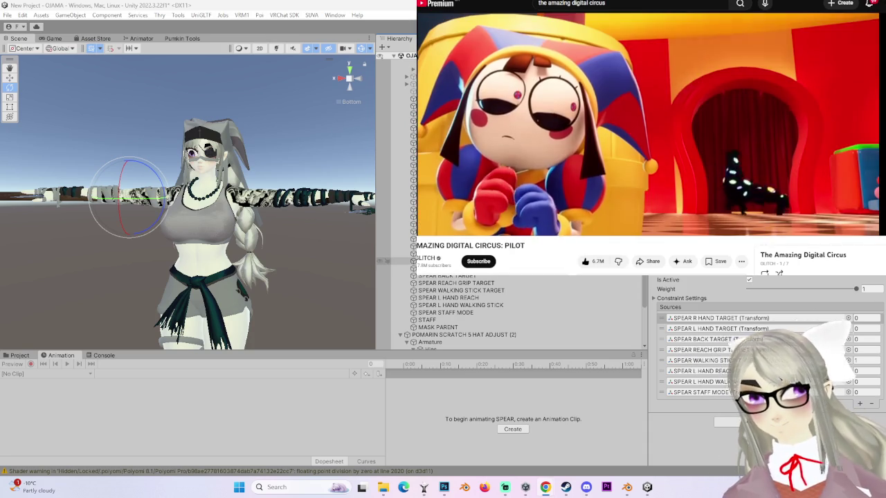
scroll(513, 311, down, 4)
- Select the avatar's Body mesh and orbit the scene around the avatar
click(315, 193)
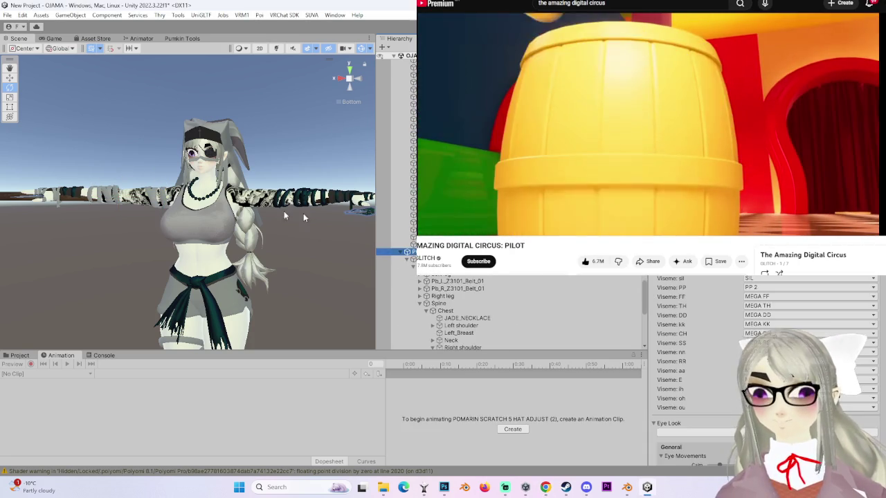
drag(310, 269, 285, 238)
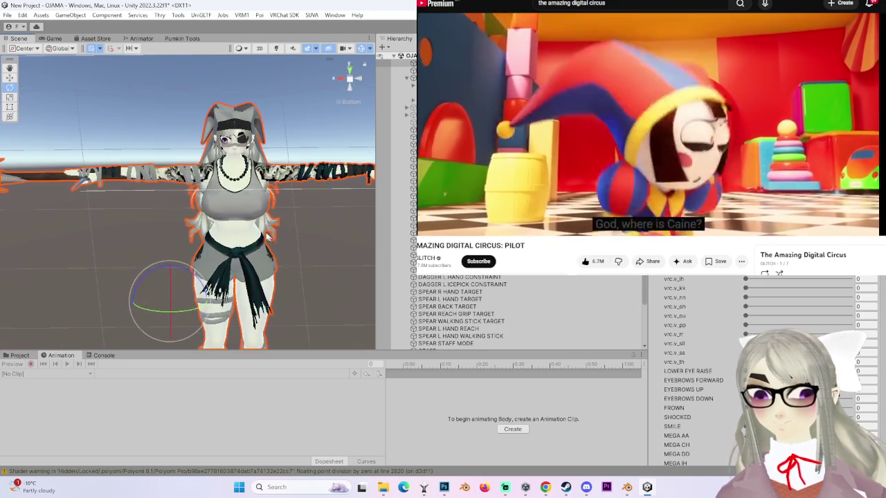
scroll(426, 283, up, 3)
scroll(425, 282, down, 10)
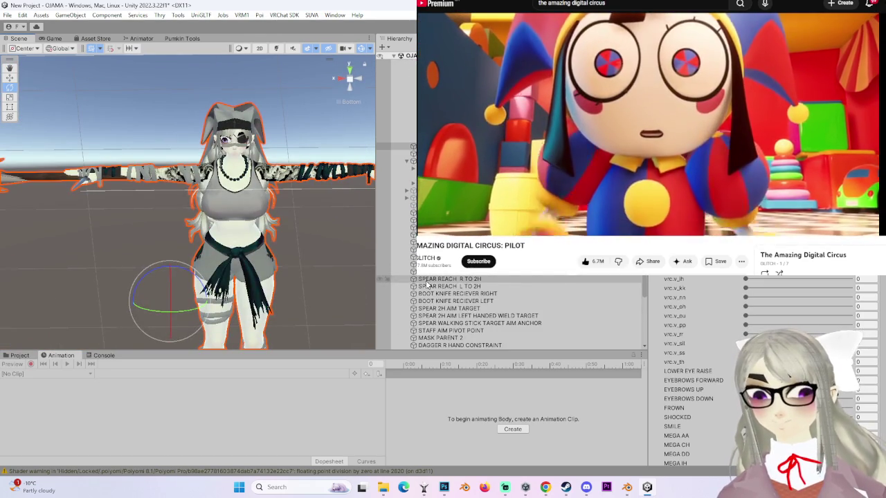
scroll(426, 311, down, 5)
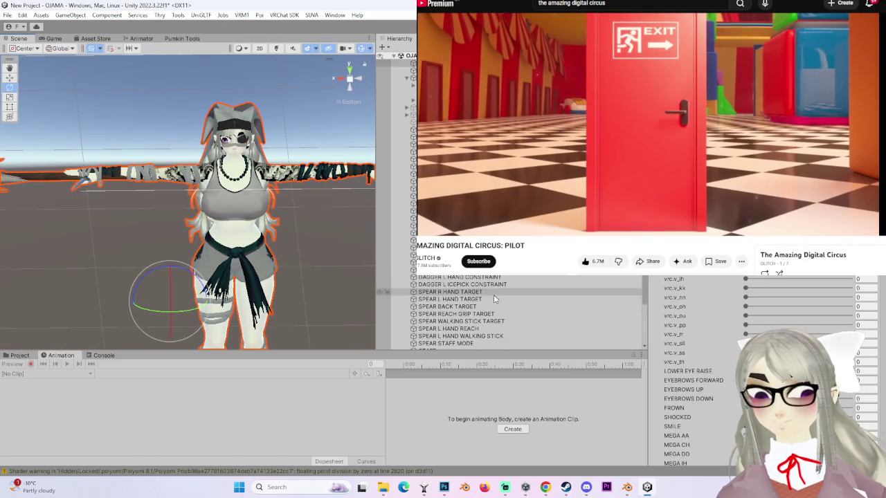
- Select SPEAR WALKING STICK TARGET AIM ANCHOR and orbit around the spear; change the YouTube player layout
click(398, 241)
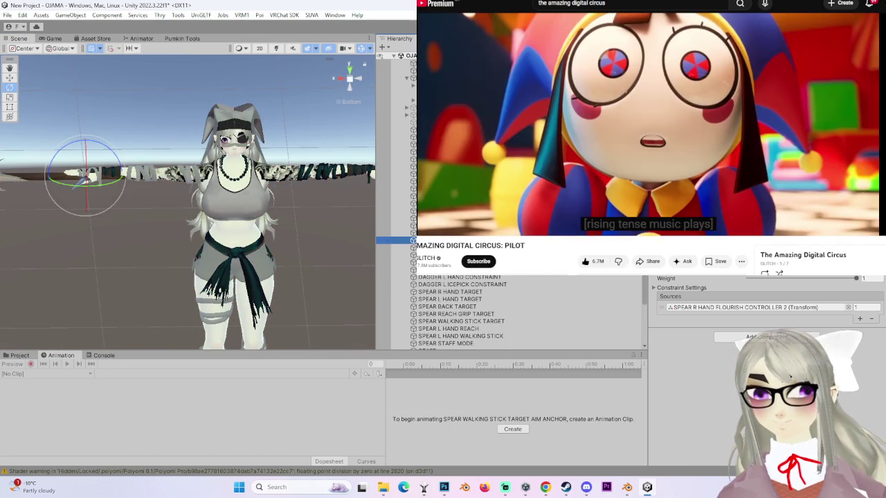
drag(211, 179, 251, 270)
drag(207, 218, 297, 239)
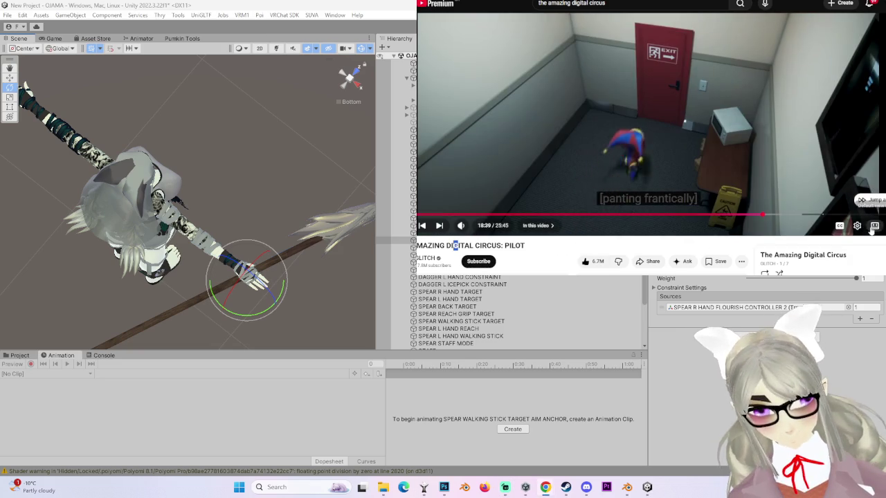
key(t)
key(t)
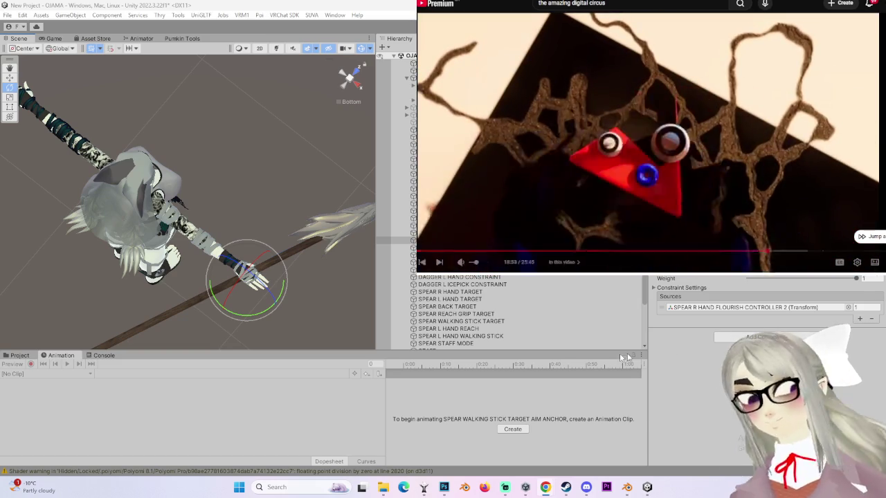
drag(277, 125, 202, 192)
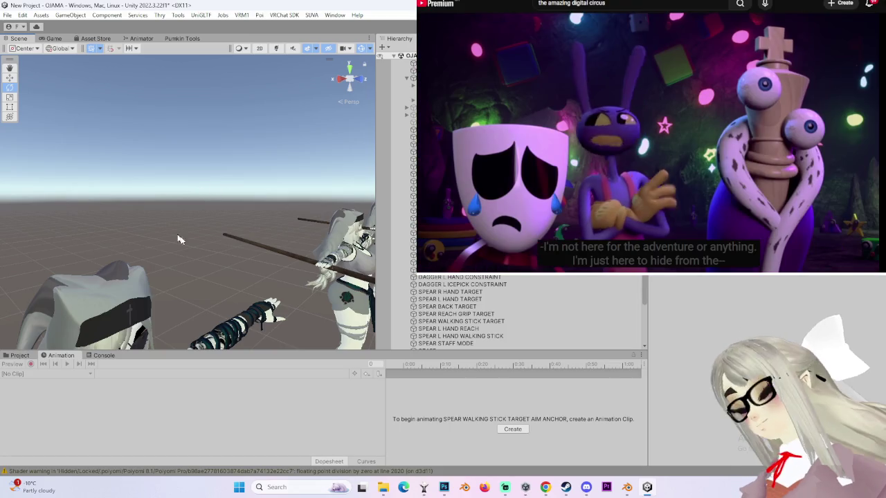
- Frame the second avatar's Body, then select POMARIN SCRATCH 5 HAT ADJUST (1)
scroll(210, 235, down, 10)
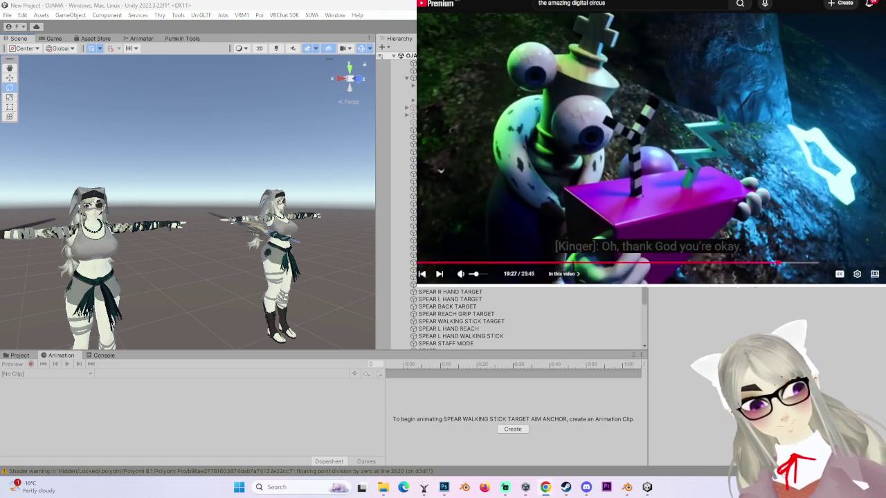
click(273, 264)
key(f)
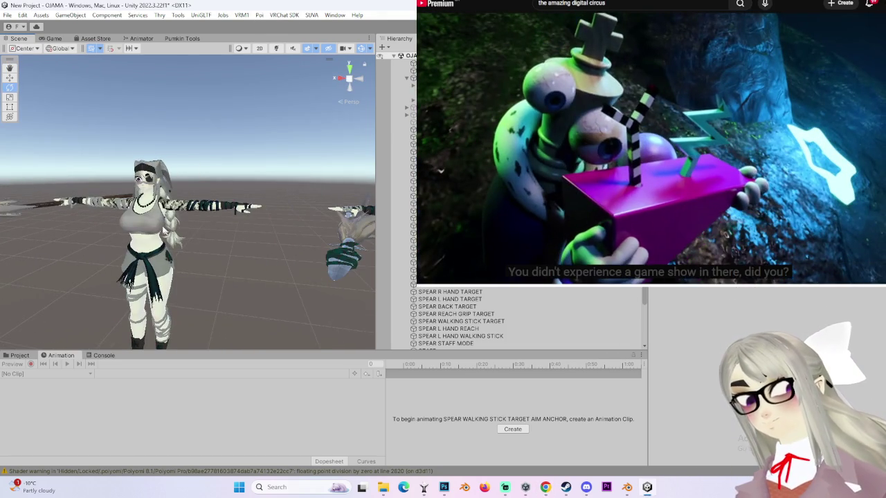
scroll(330, 198, down, 3)
scroll(294, 192, up, 3)
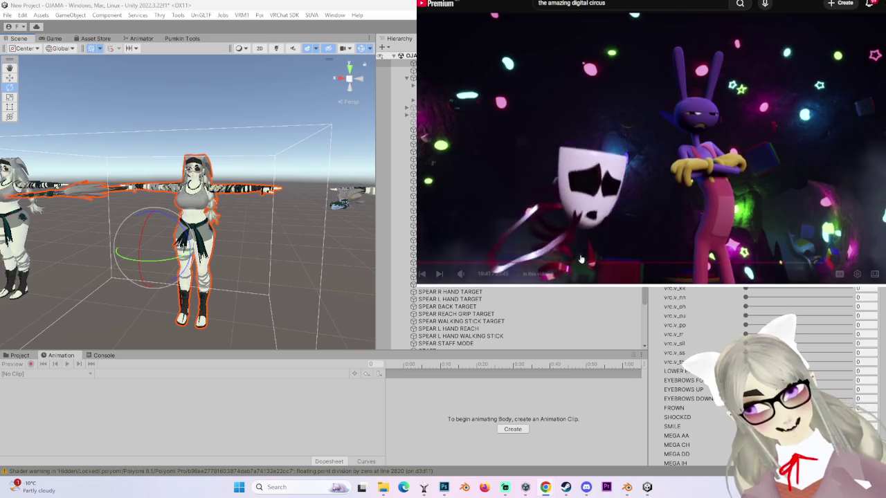
mouse_move(580, 257)
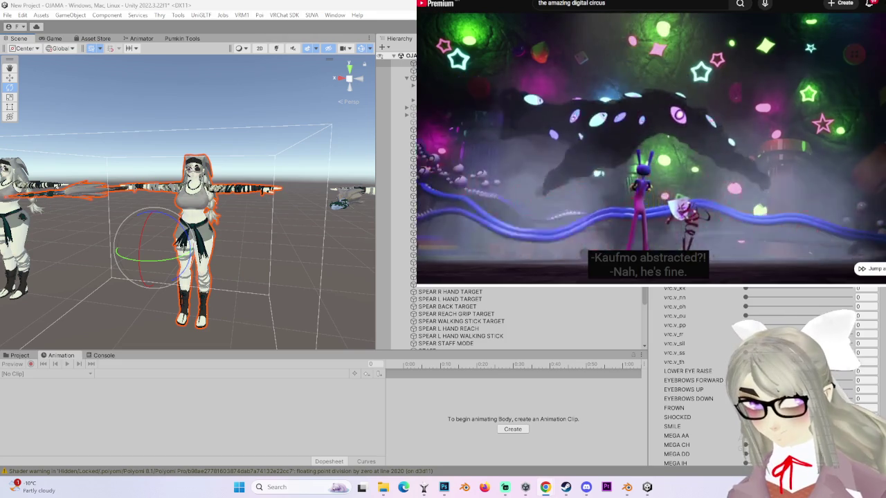
click(409, 161)
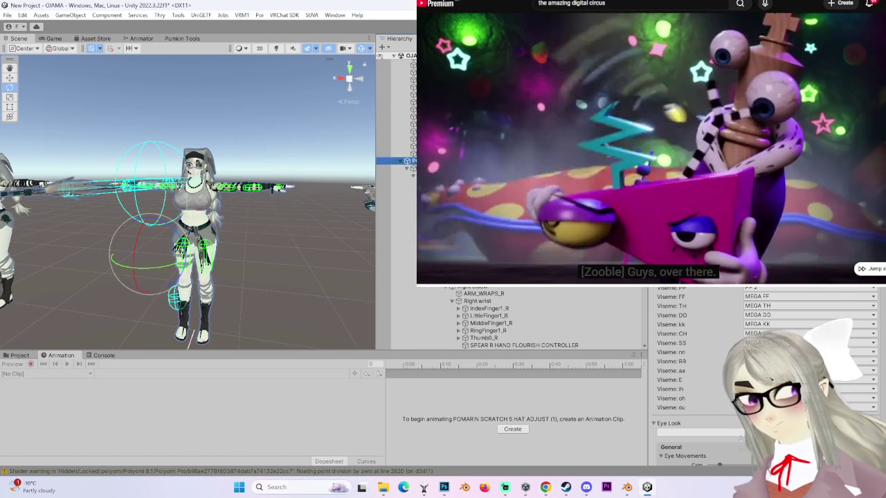
- Select POMARIN SCRATCH 5 HAT ADJUST (1), frame its upper body, and cancel the thumbnail picker
click(651, 145)
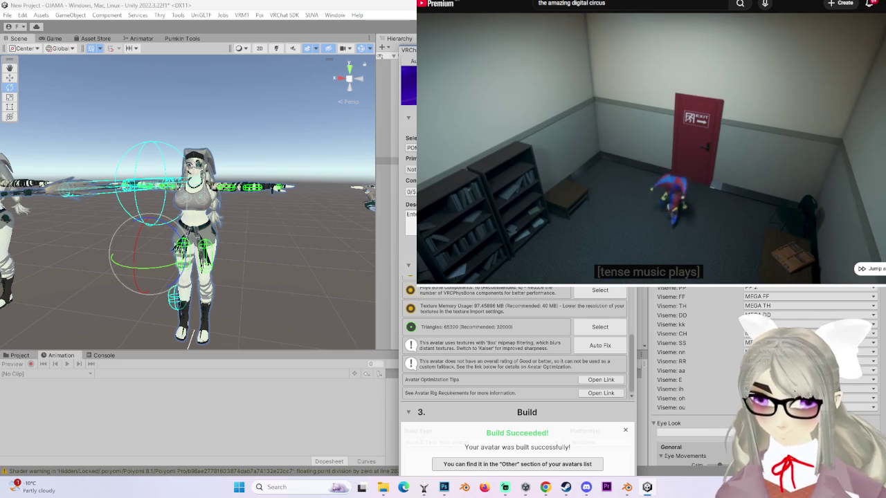
mouse_move(208, 242)
mouse_down()
mouse_move(258, 253)
mouse_move(290, 242)
mouse_up()
scroll(290, 242, up, 3)
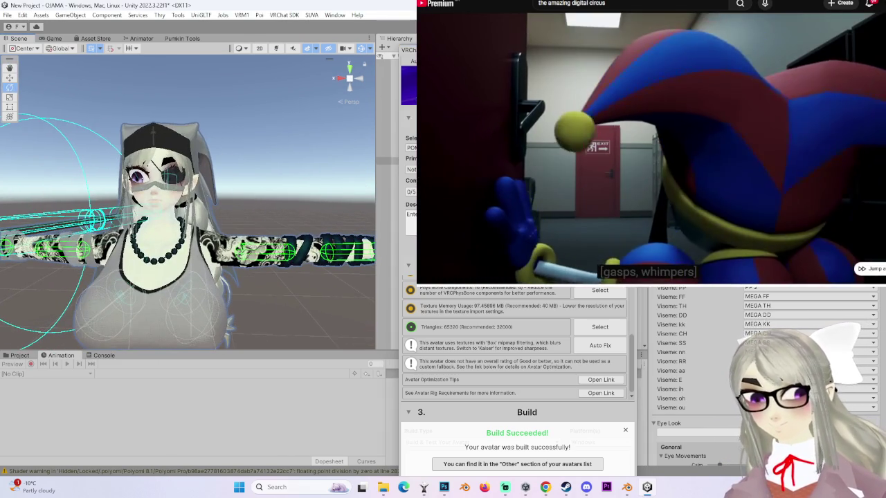
click(392, 261)
click(409, 251)
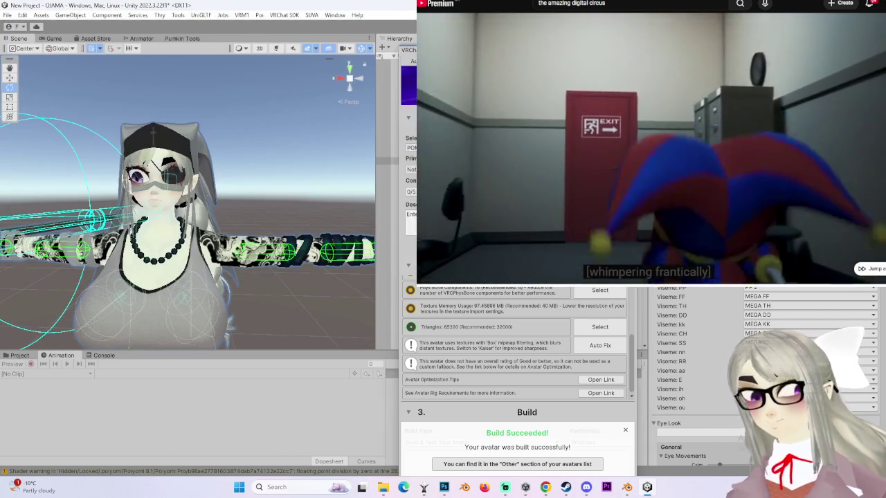
scroll(270, 207, up, 3)
scroll(270, 207, up, 3)
scroll(269, 197, down, 2)
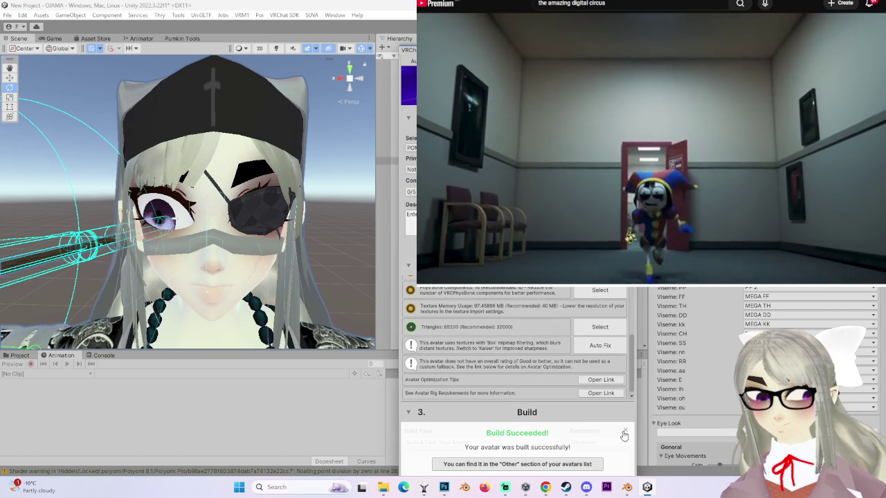
- Dismiss the Build Succeeded notice, run Build & Test for Windows, and raise the episode volume
click(624, 432)
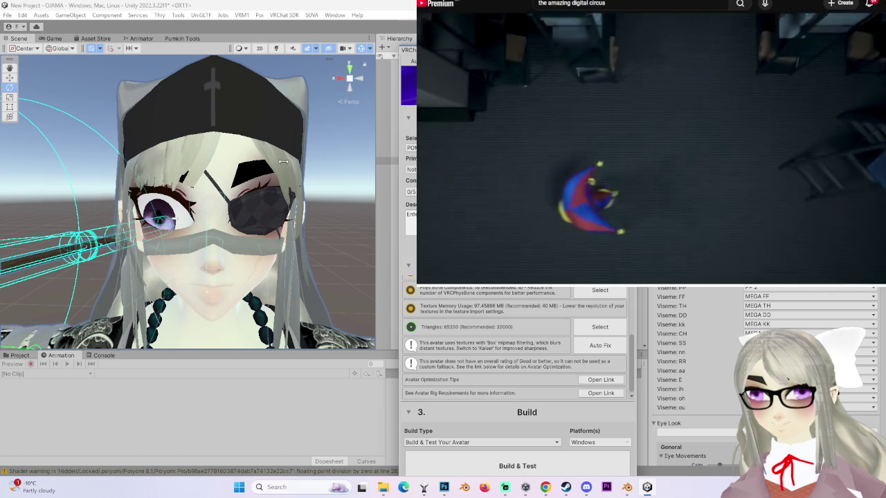
click(525, 458)
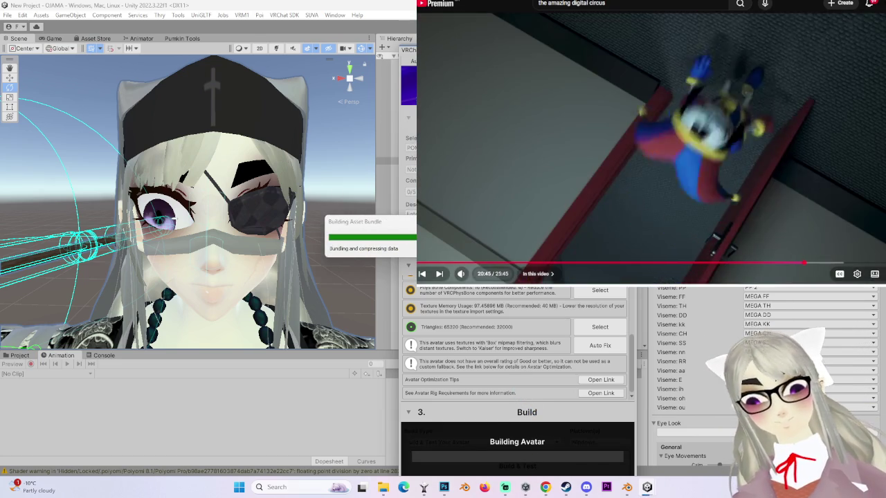
drag(475, 275, 484, 277)
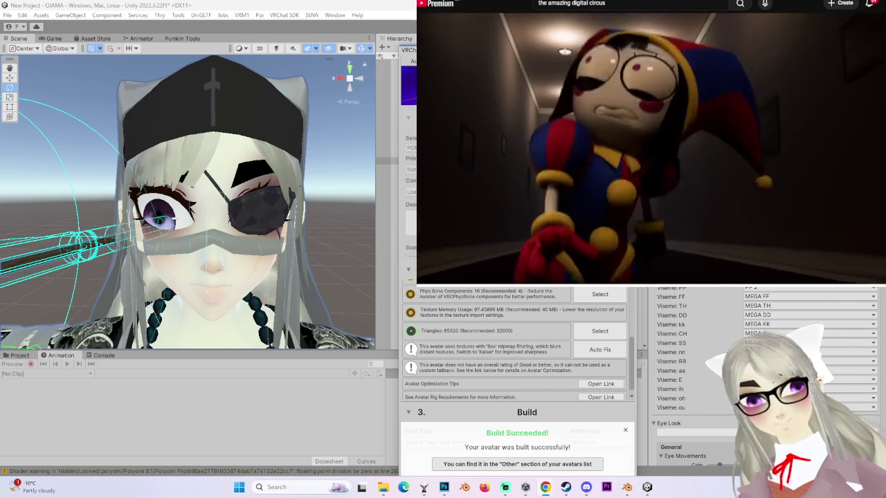
mouse_move(461, 274)
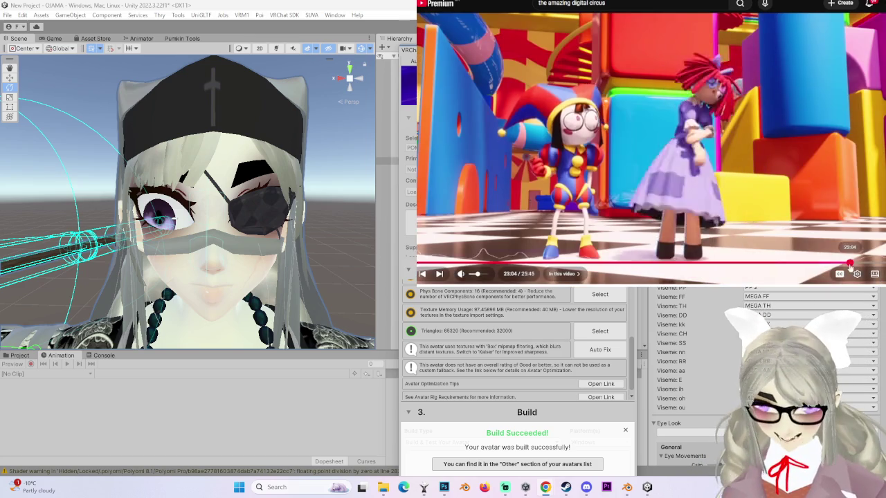
key(Left)
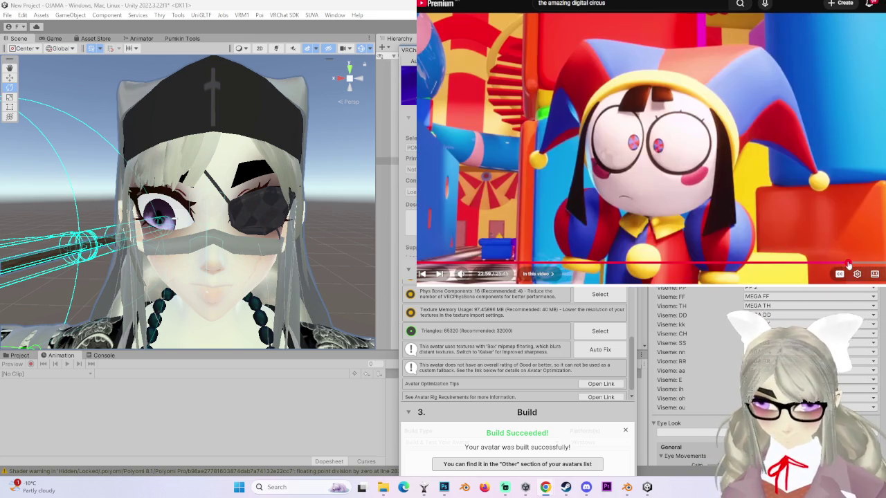
key(Left)
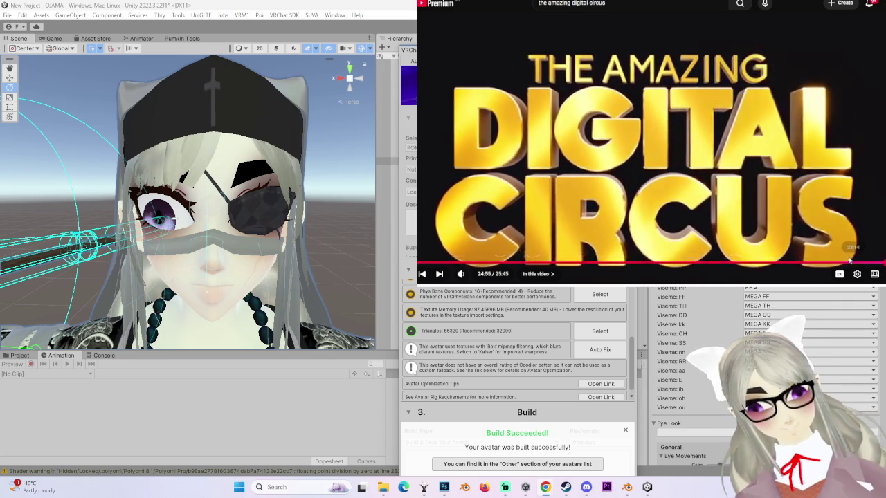
- Seek the episode from about 22:00 ahead to 23:44, then back to around 21:00
click(837, 264)
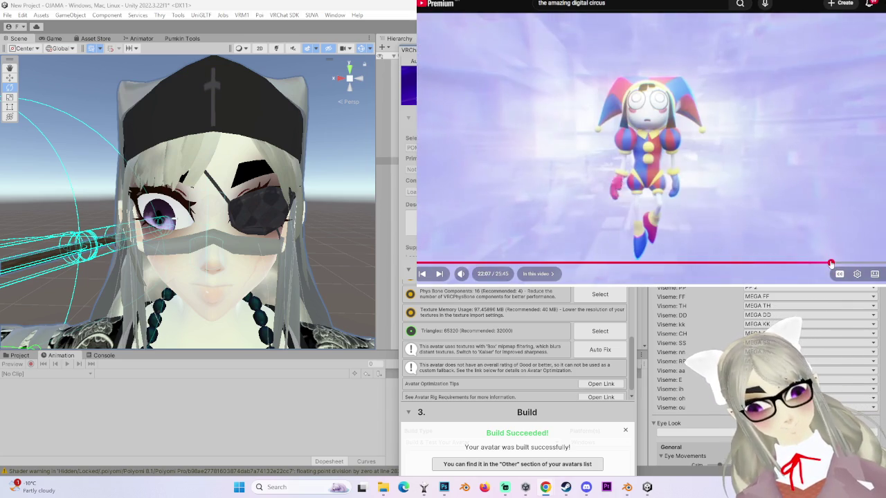
click(848, 262)
click(853, 263)
click(857, 263)
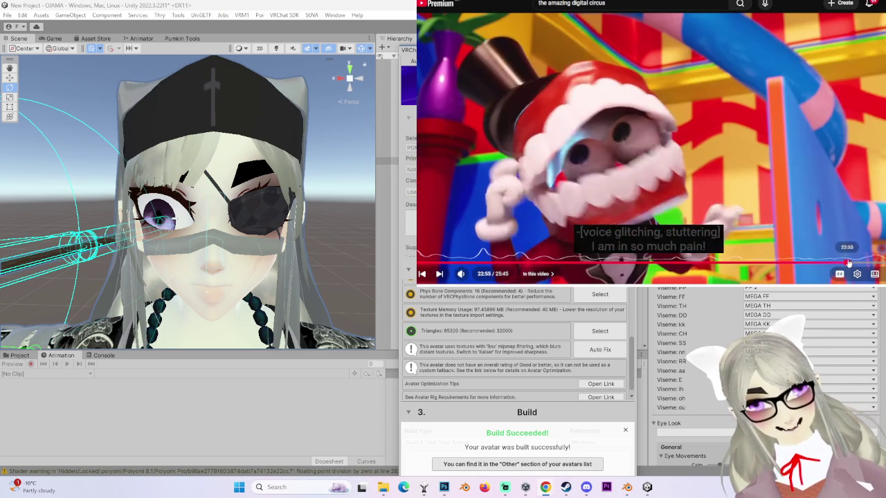
click(860, 264)
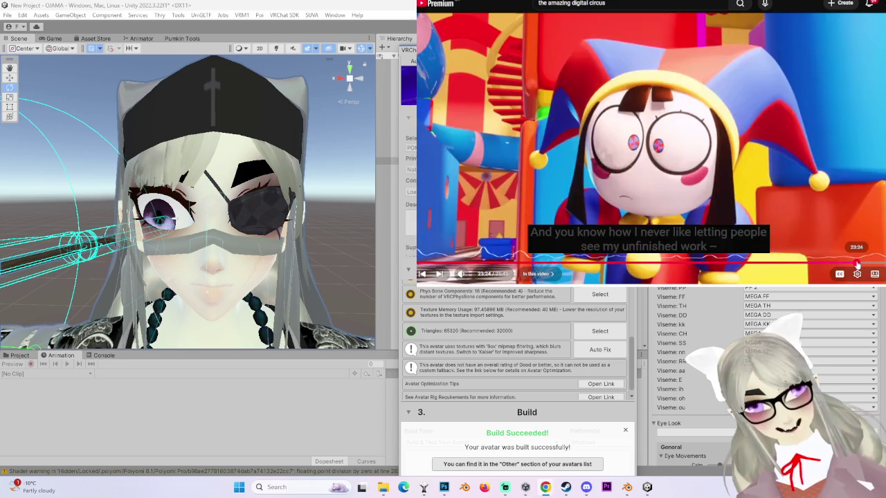
click(864, 264)
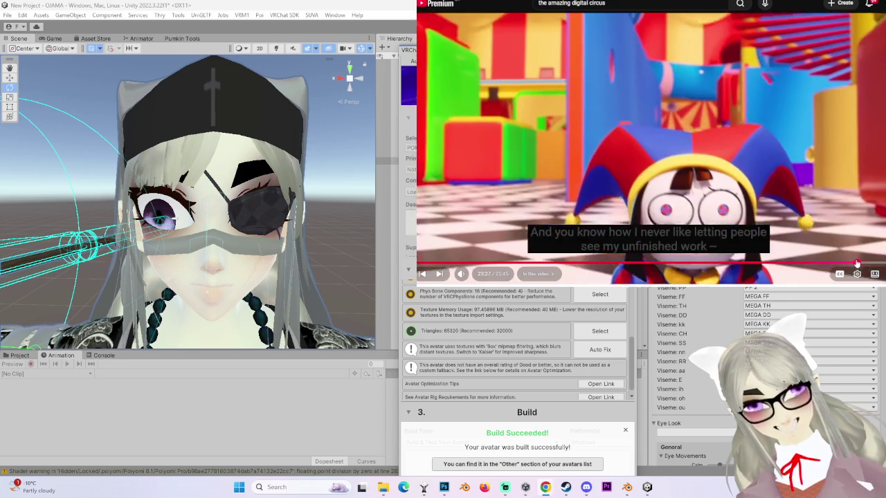
click(832, 264)
click(824, 264)
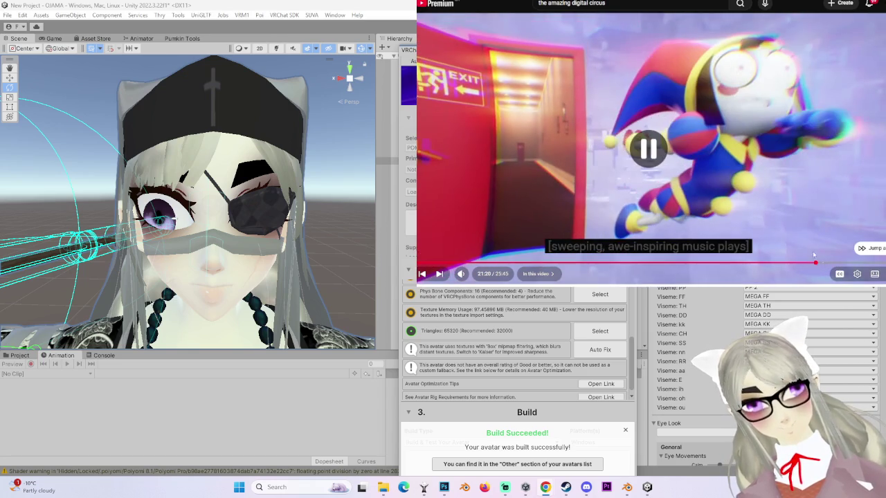
click(808, 266)
- Seek forward to 22:10 and 23:19, then pause the episode at 24:04
click(812, 265)
click(818, 265)
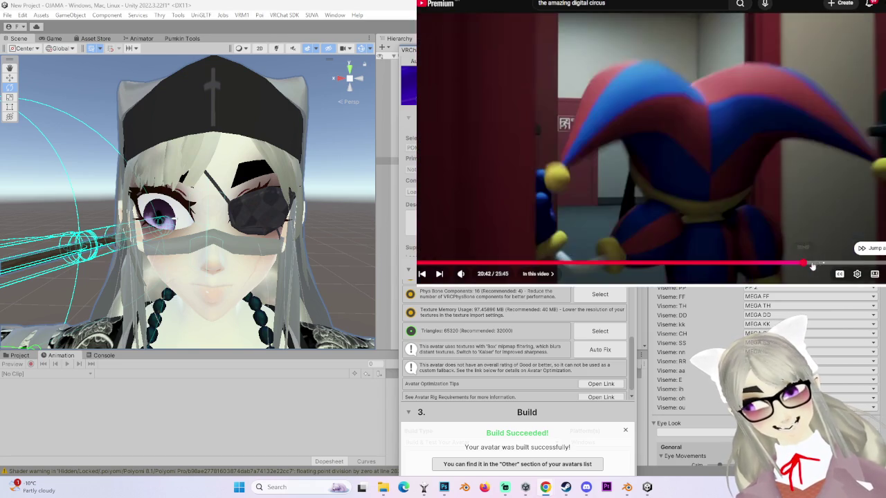
click(825, 265)
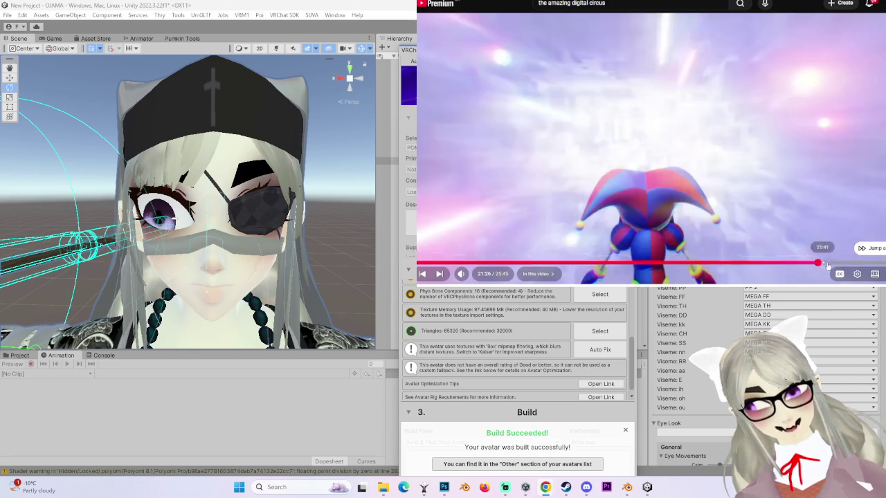
click(835, 264)
click(856, 264)
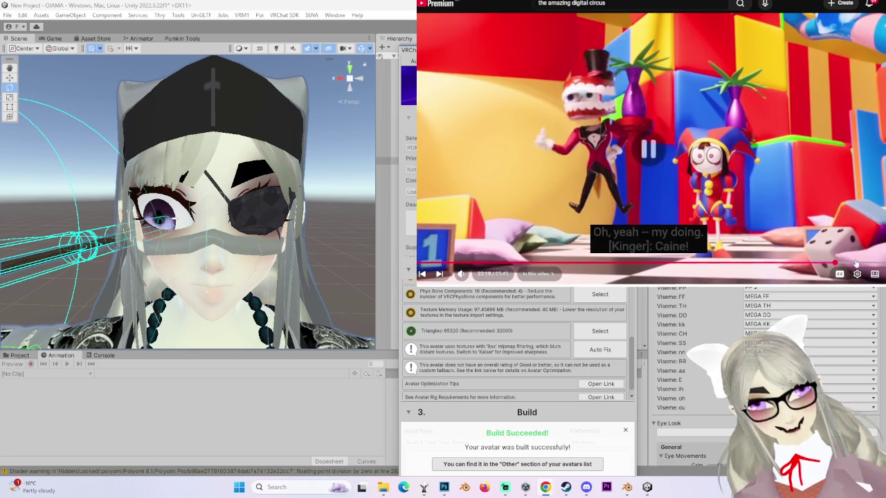
click(841, 247)
click(869, 264)
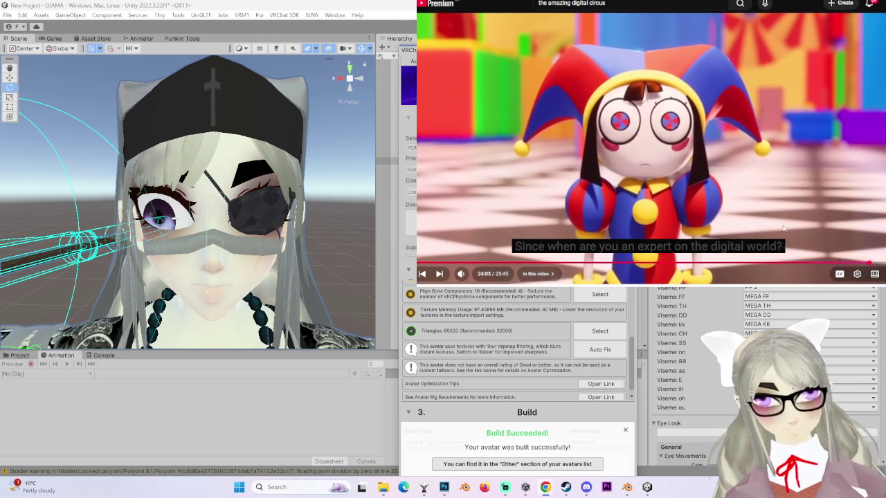
click(767, 223)
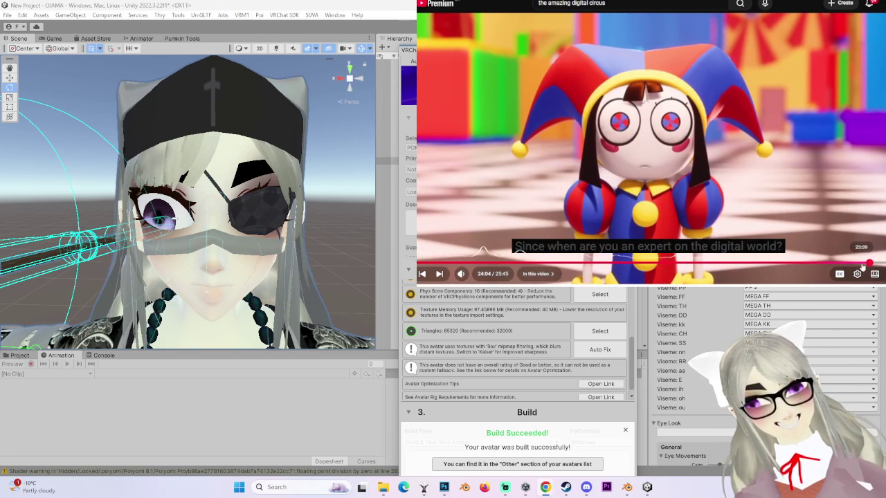
- Seek among 23:39, 23:48, 23:58 and 24:24, then scrub back to about 20:45
click(863, 264)
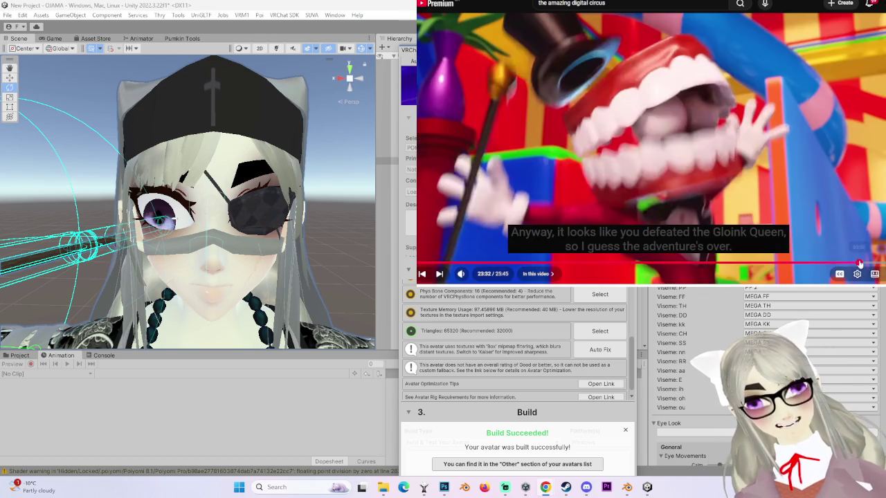
click(866, 264)
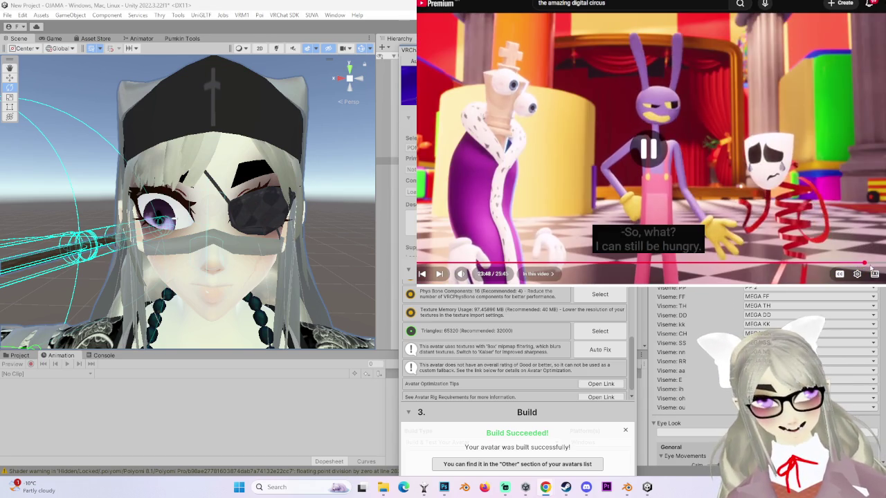
click(868, 264)
click(867, 264)
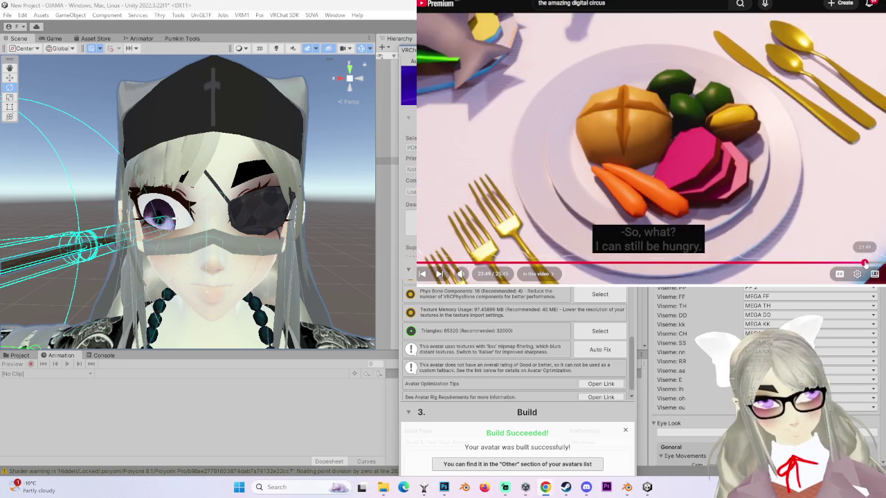
click(861, 263)
click(863, 264)
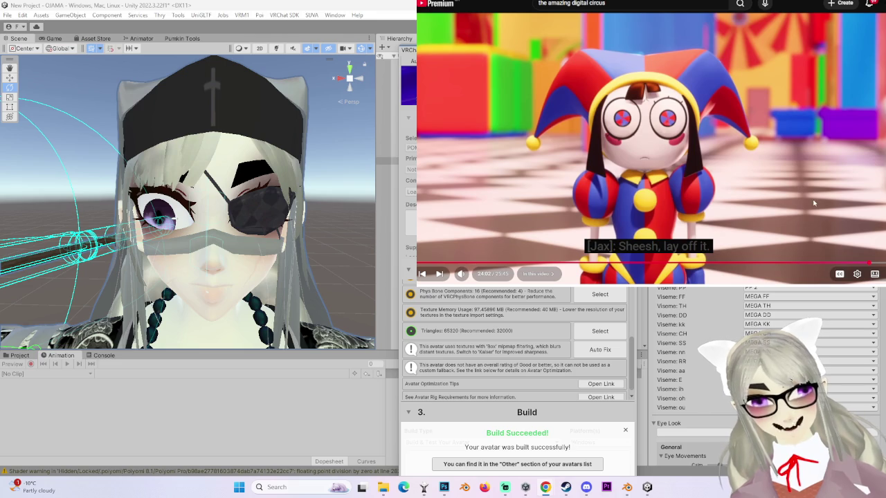
click(863, 264)
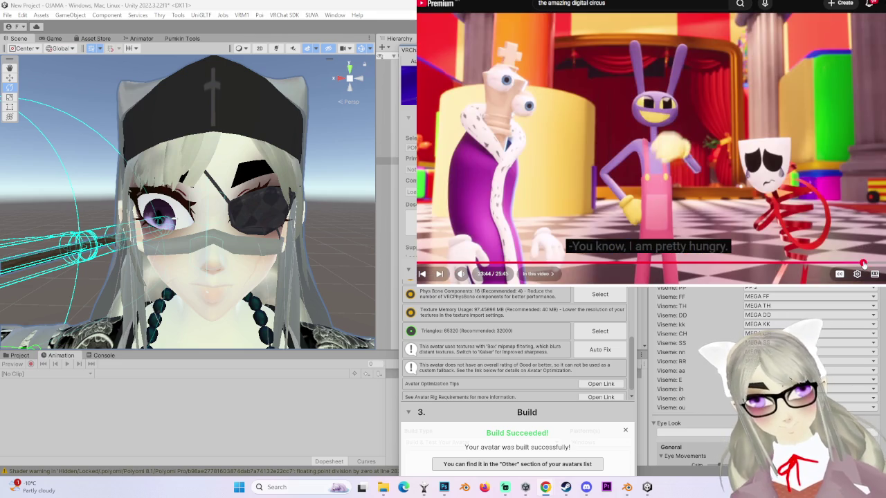
click(867, 264)
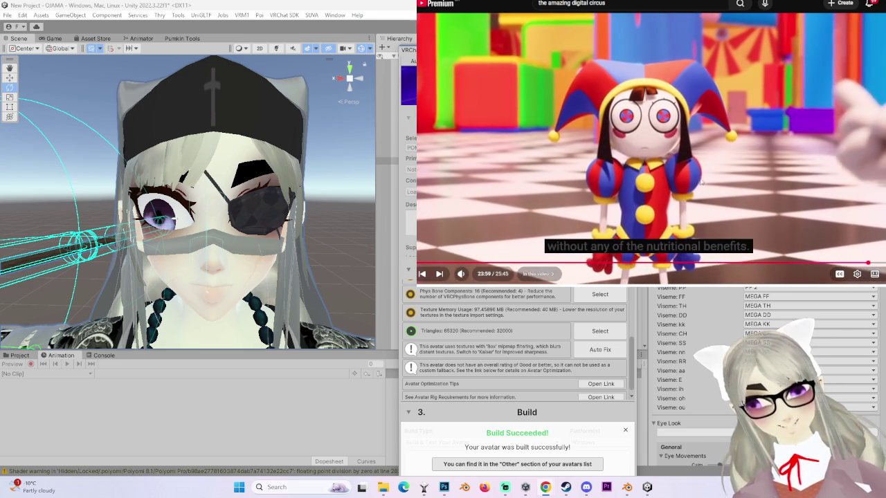
click(727, 188)
click(867, 264)
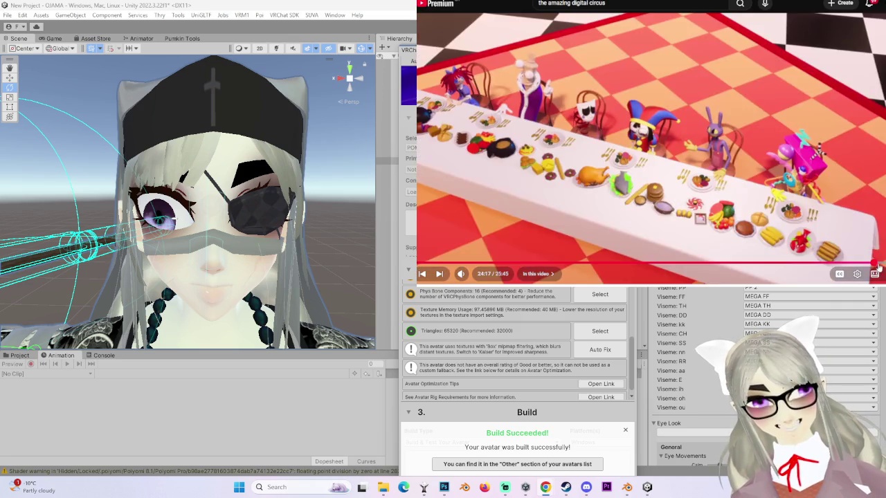
click(876, 264)
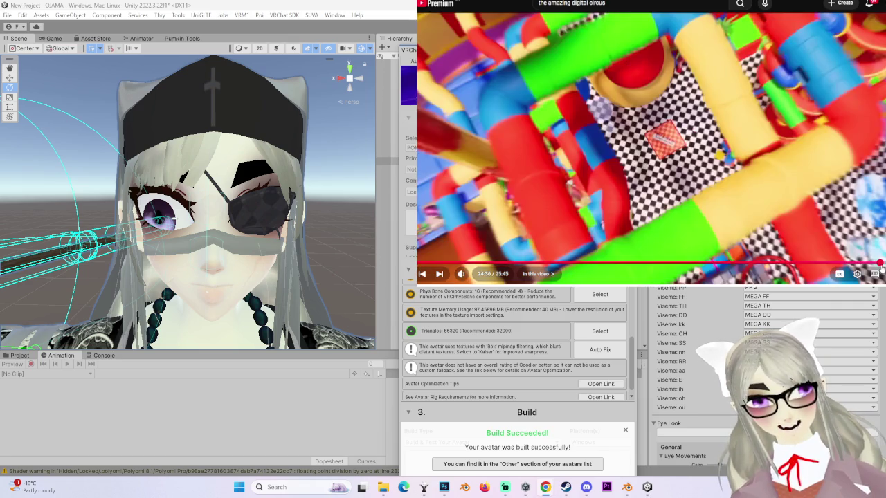
drag(876, 264, 657, 264)
- Pause at 13:16, seek back through 6:47, 5:37 and 4:58 to 3:15, then scrub to 9:12
click(675, 239)
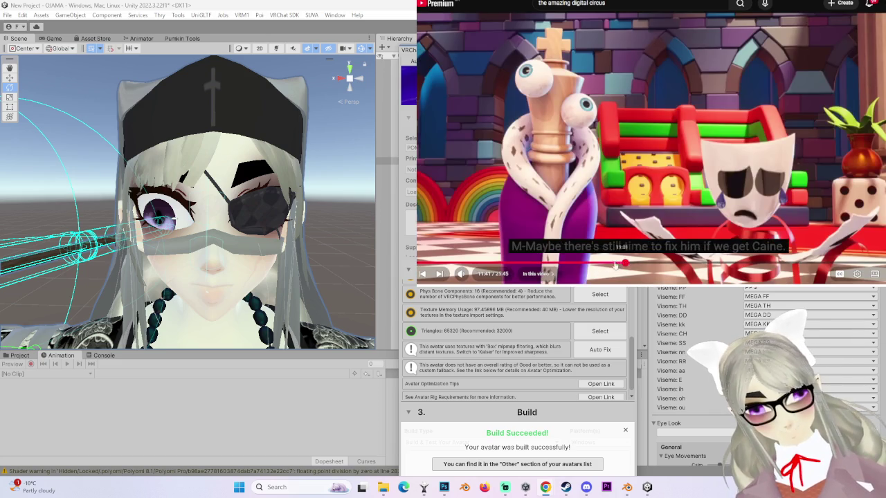
click(529, 264)
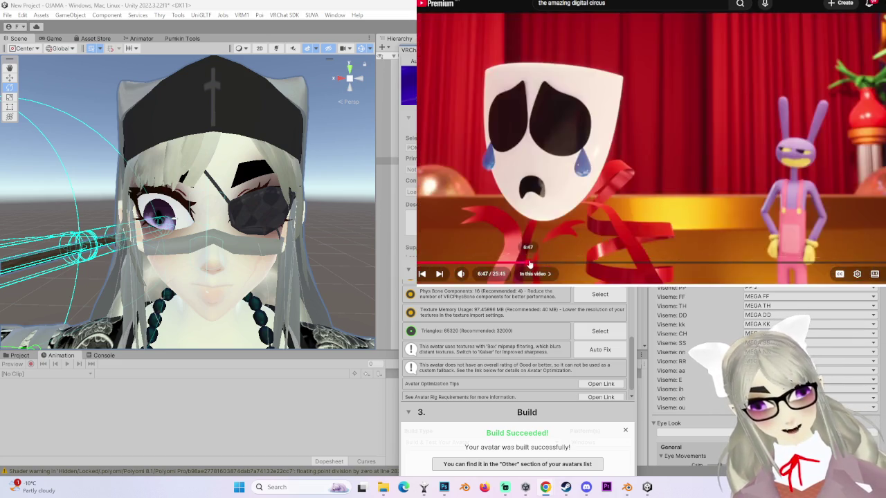
click(504, 265)
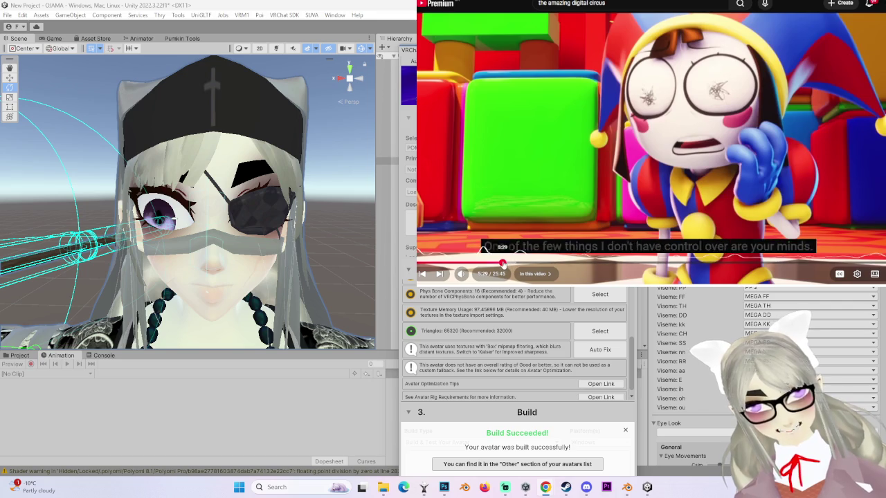
click(492, 264)
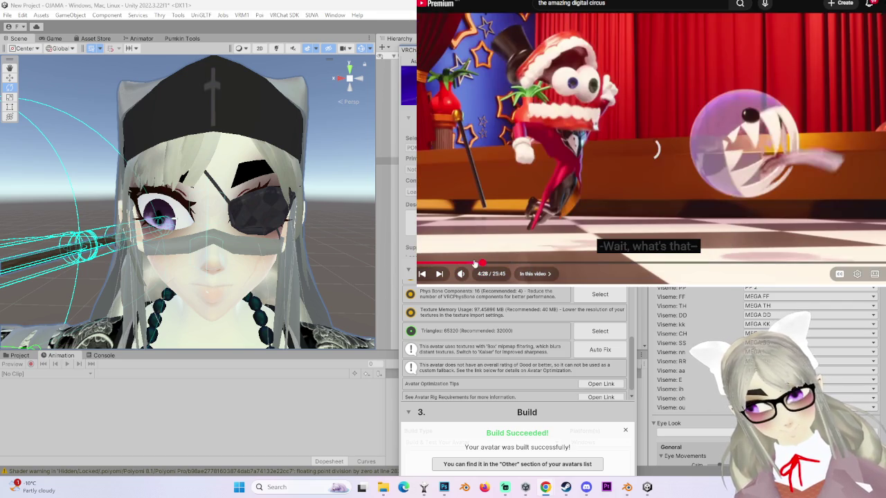
click(459, 264)
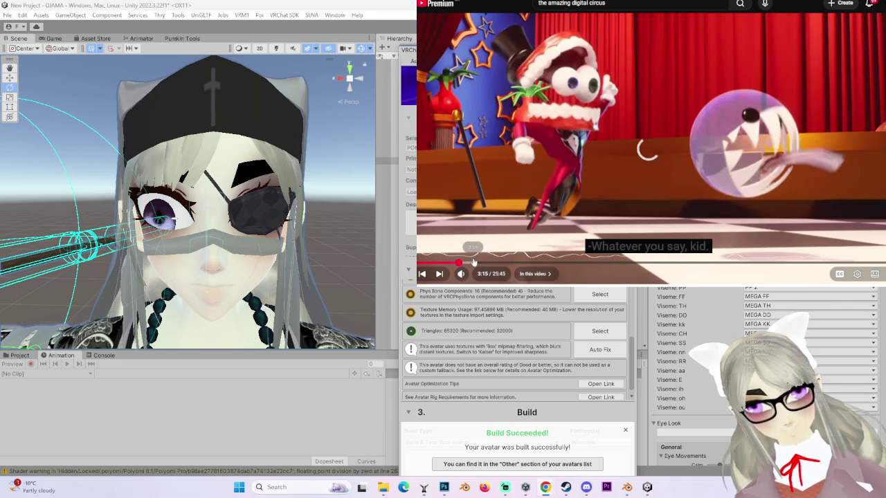
drag(517, 265, 628, 264)
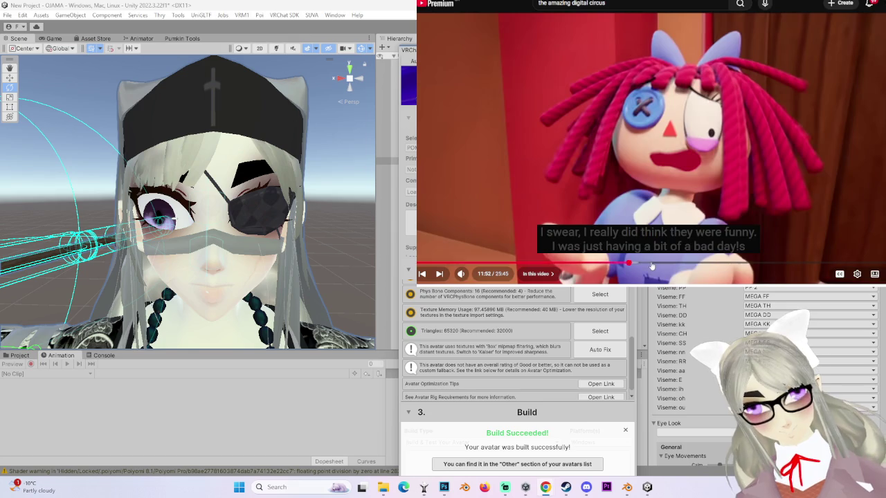
- Seek ahead to 12:59, 14:24 and 14:37, then settle on the hallway scene at 14:26
click(652, 265)
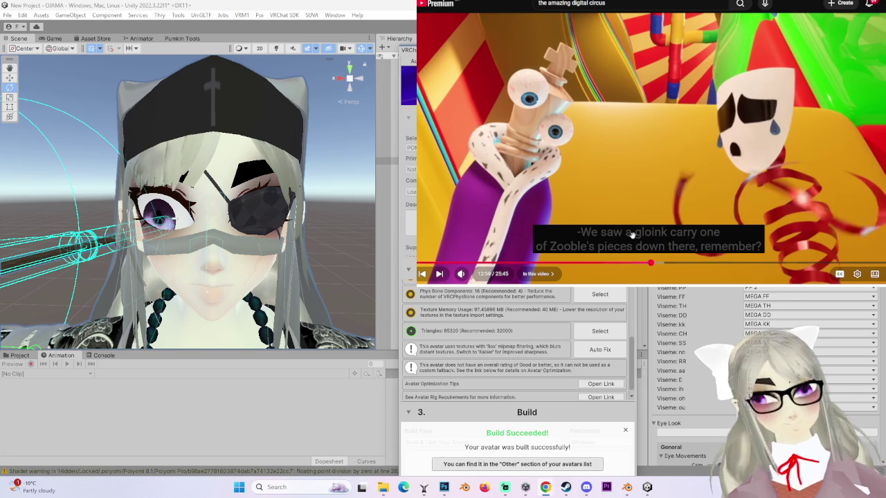
click(685, 264)
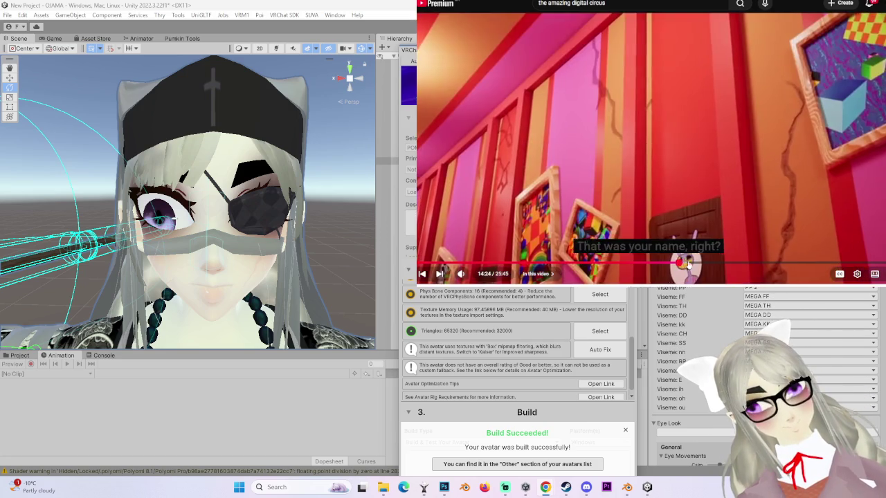
click(688, 263)
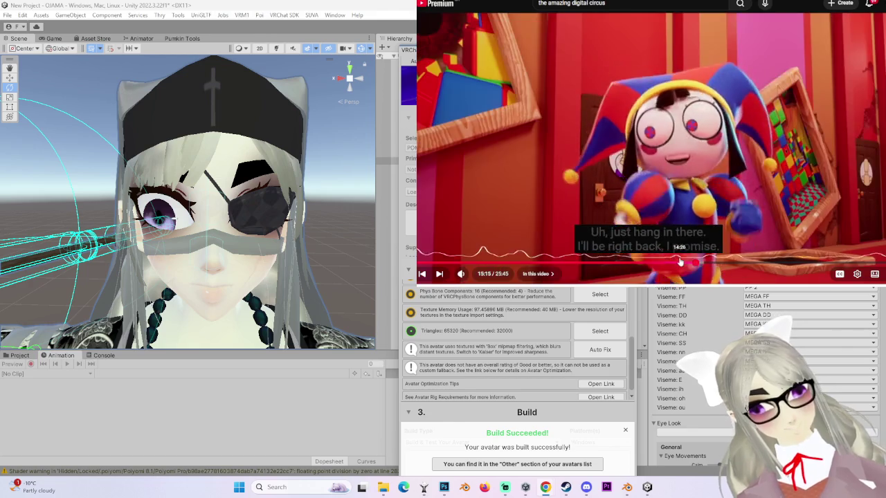
click(676, 261)
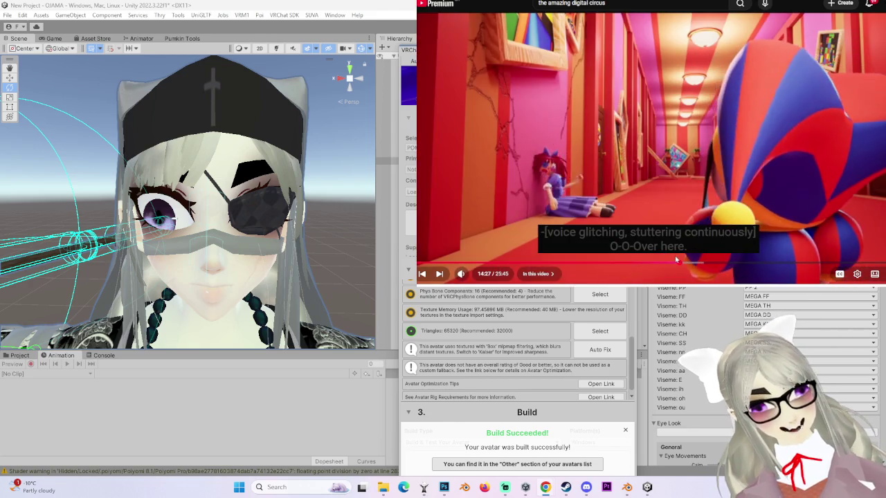
- Toggle the episode between paused and playing with the spacebar and video clicks
key(space)
click(676, 225)
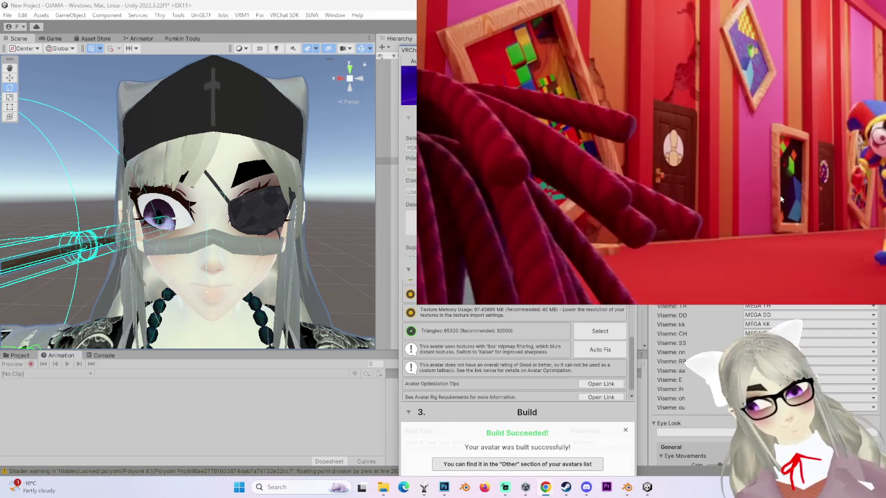
key(space)
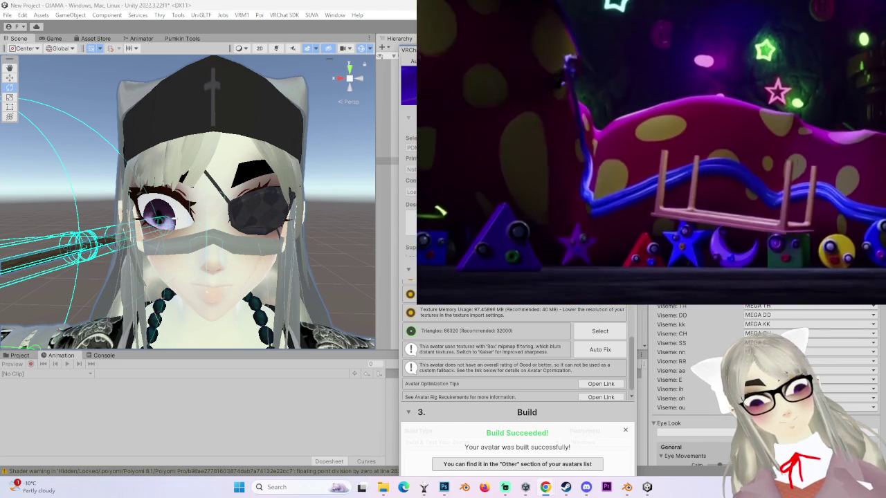
key(space)
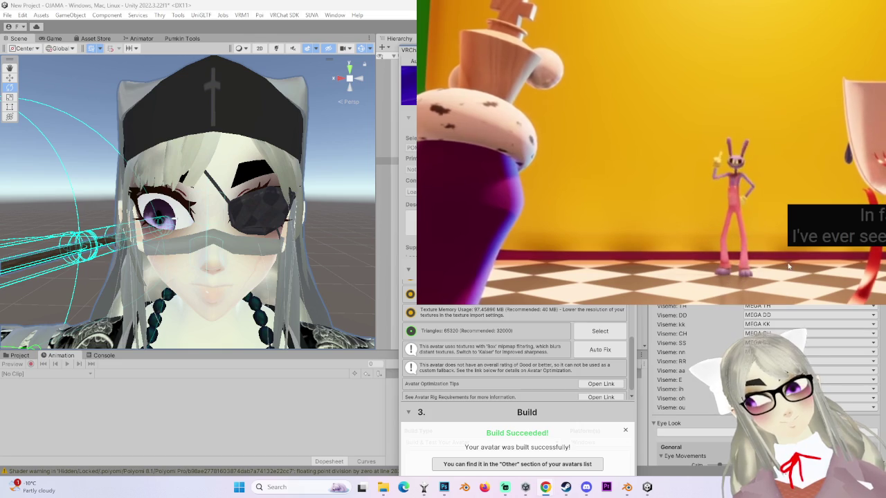
key(space)
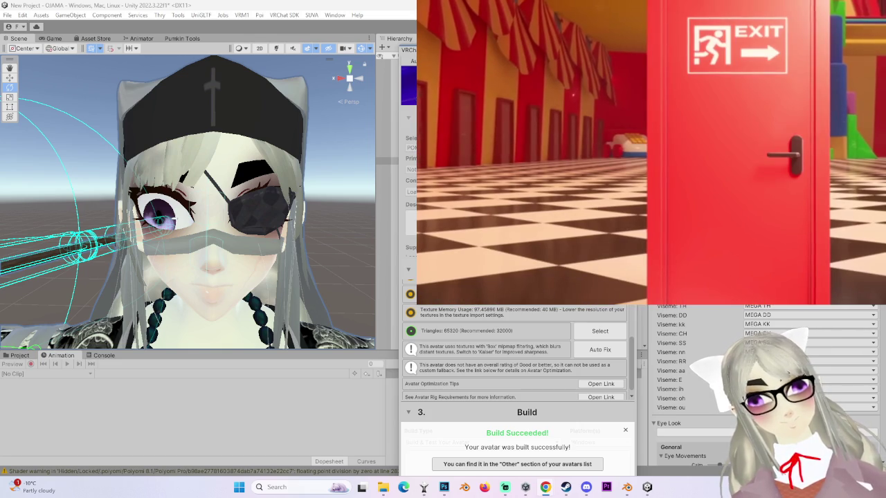
click(850, 304)
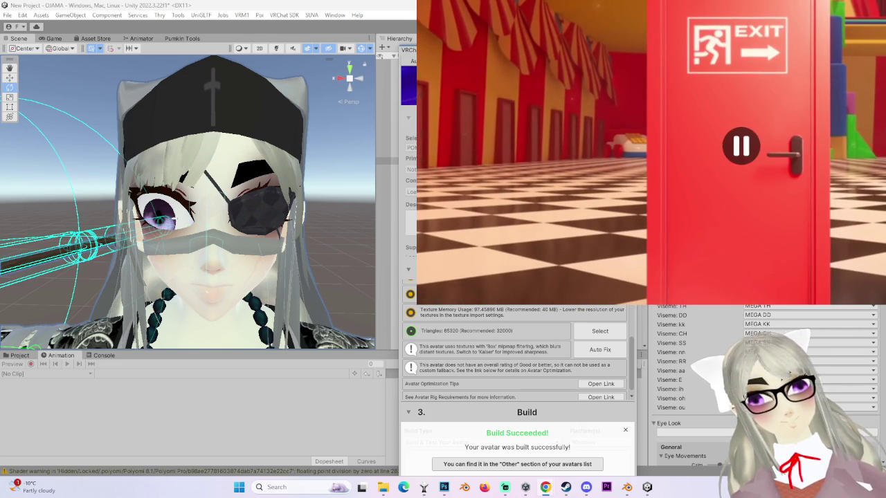
click(760, 266)
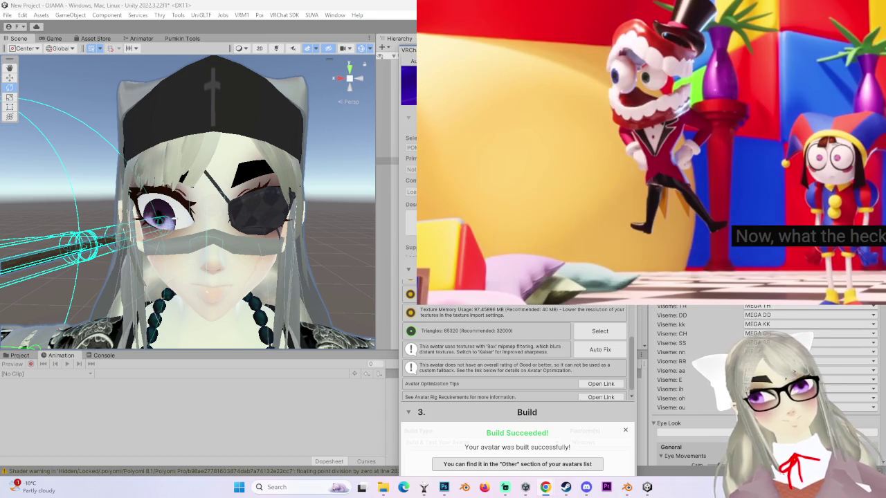
key(space)
key(space)
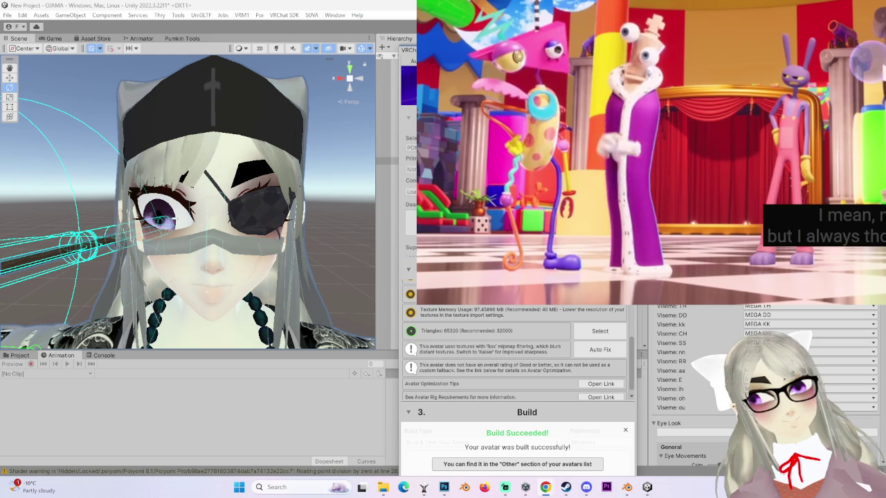
- Pause the episode and switch it out of and back into fullscreen twice
click(611, 187)
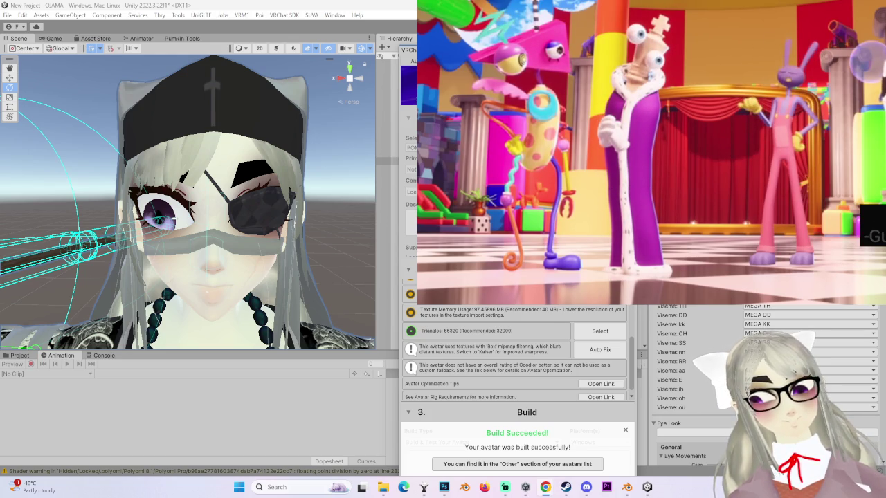
double_click(774, 218)
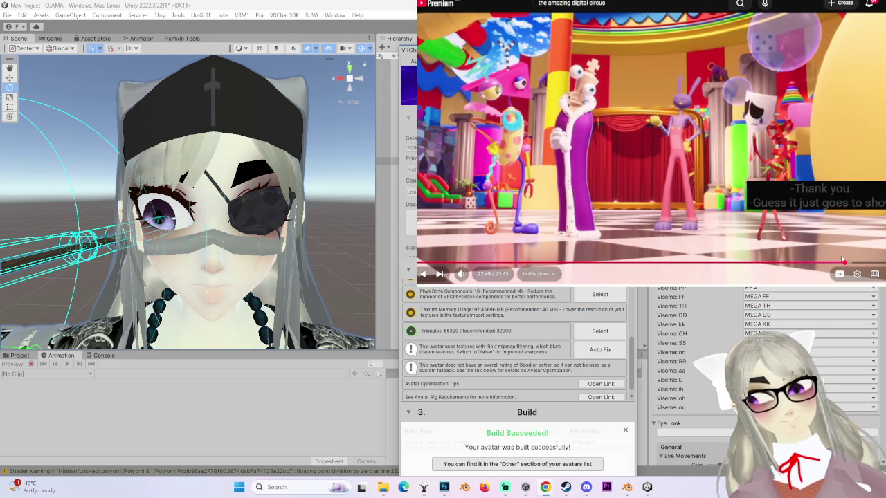
click(875, 274)
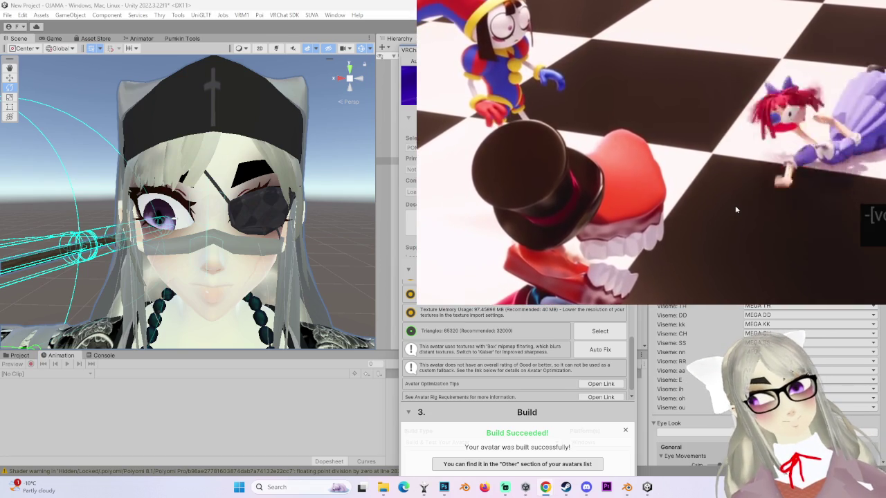
click(738, 209)
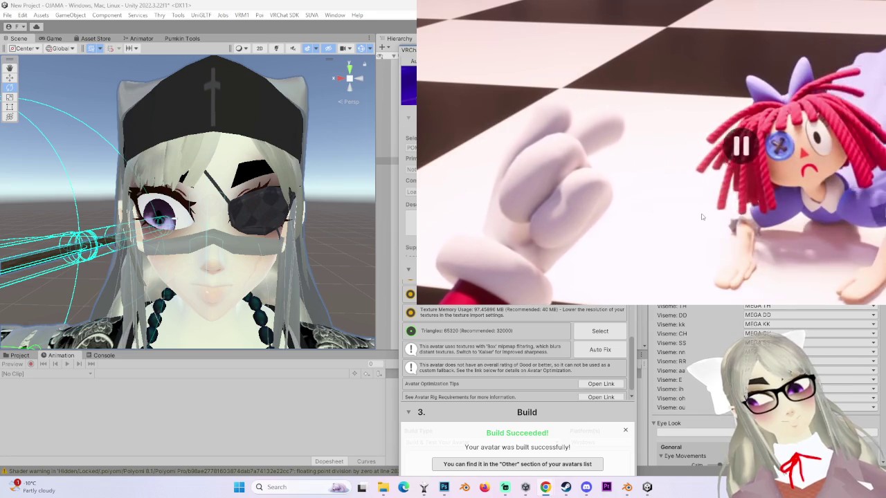
key(Escape)
double_click(820, 252)
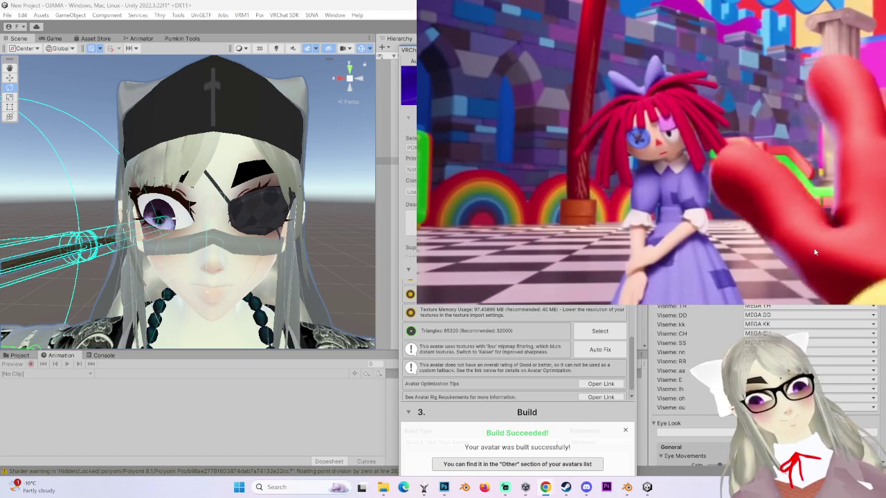
- Pause and resume the episode, toggle fullscreen with Escape and F, and pause on the close-up
click(813, 249)
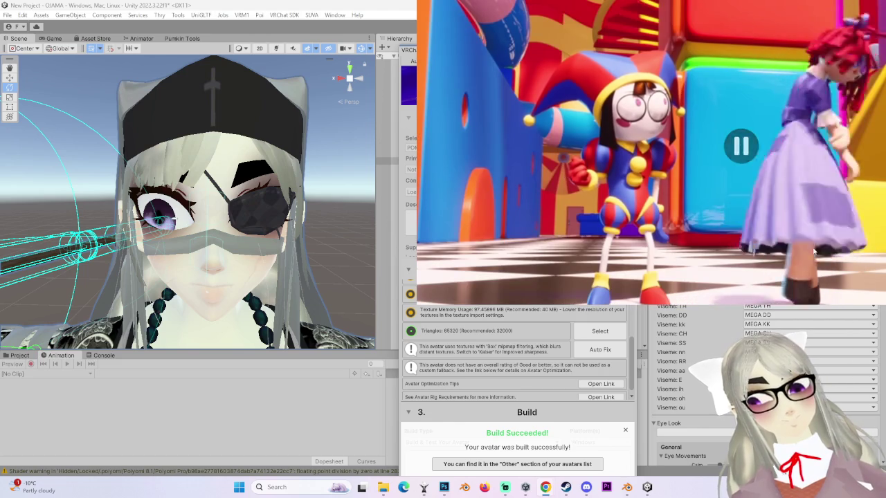
click(813, 250)
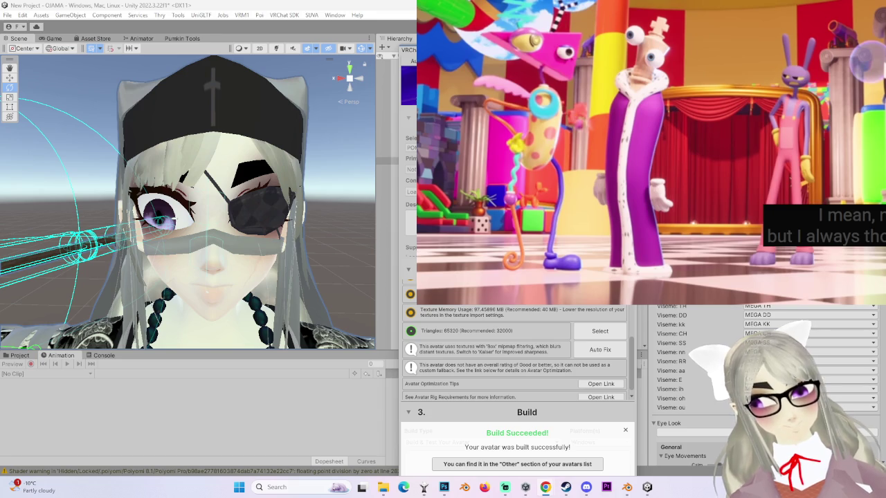
key(Escape)
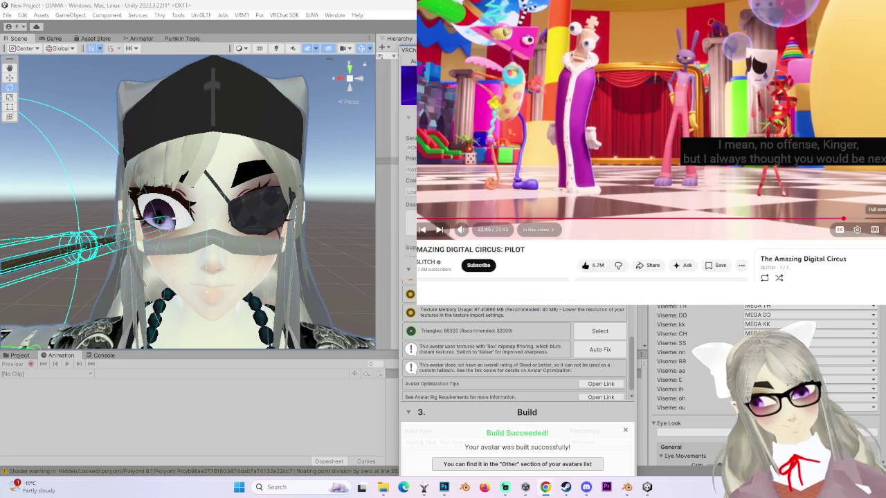
click(874, 229)
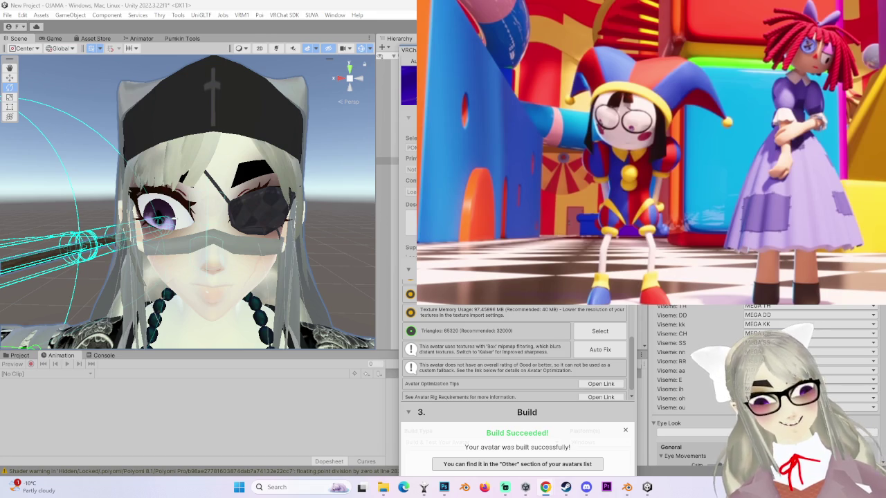
key(Escape)
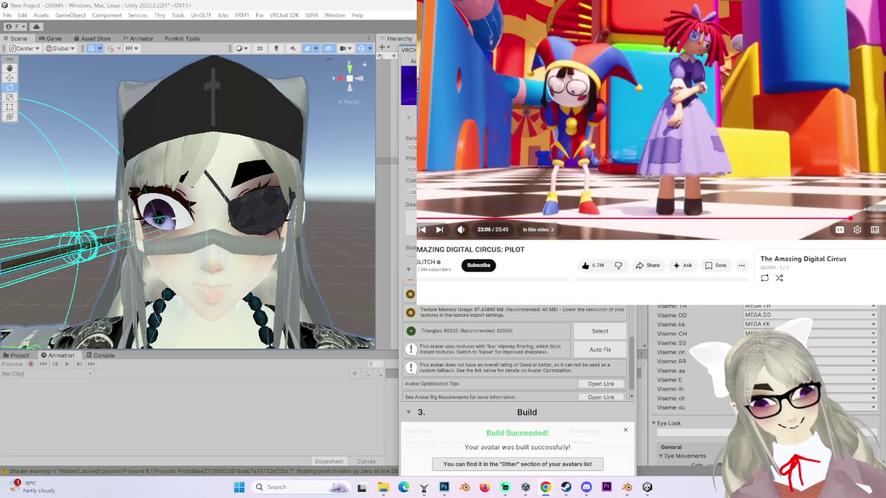
key(f)
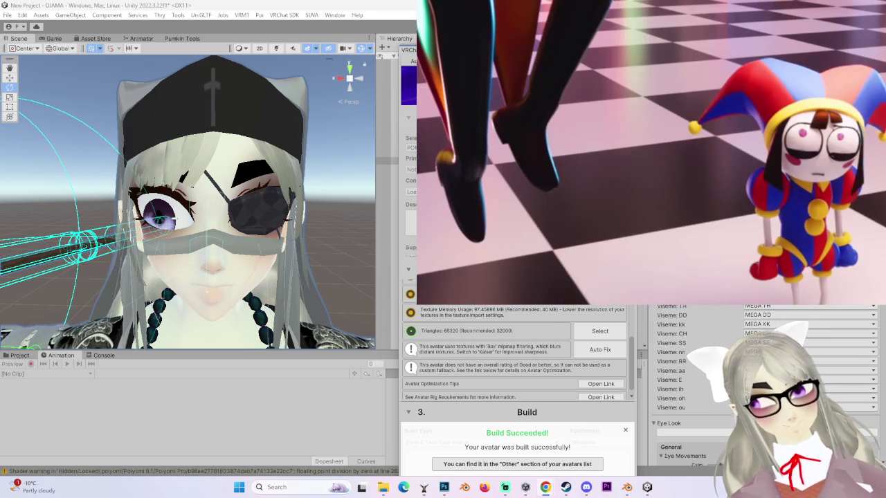
key(space)
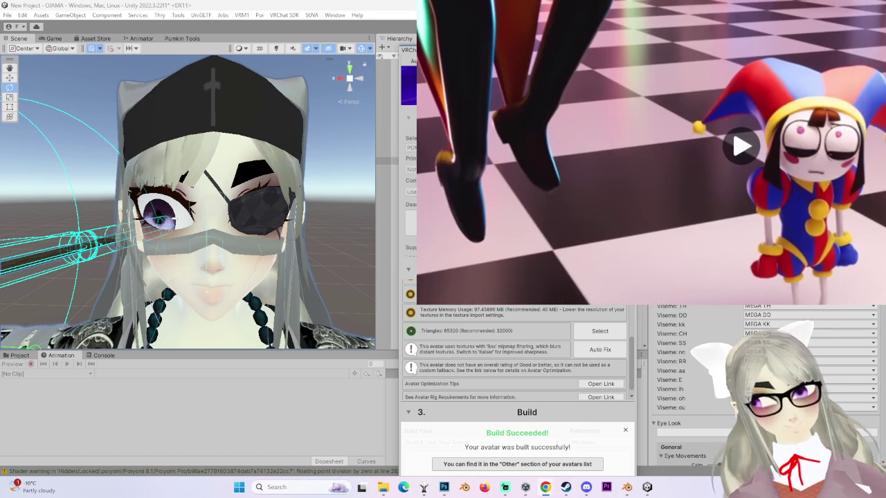
key(space)
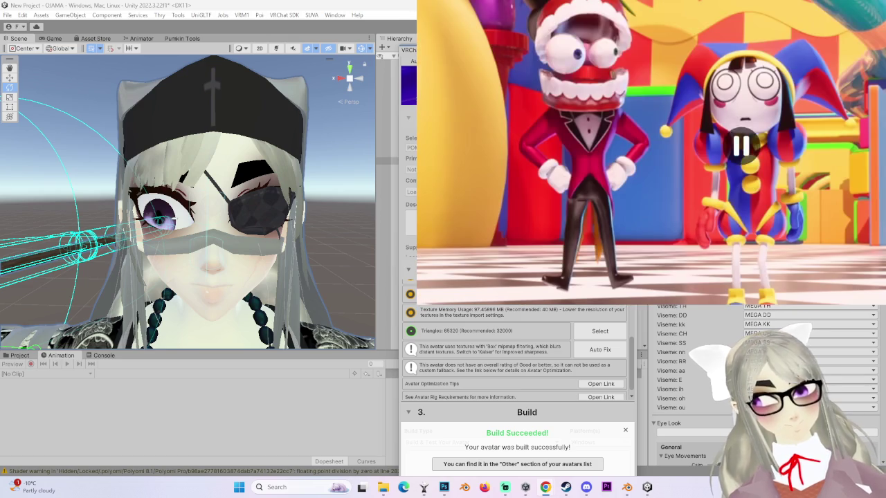
key(space)
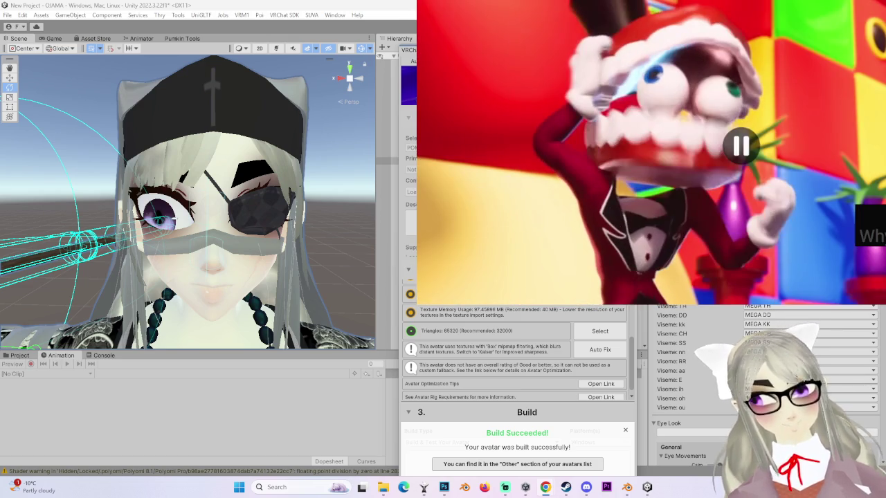
mouse_move(796, 214)
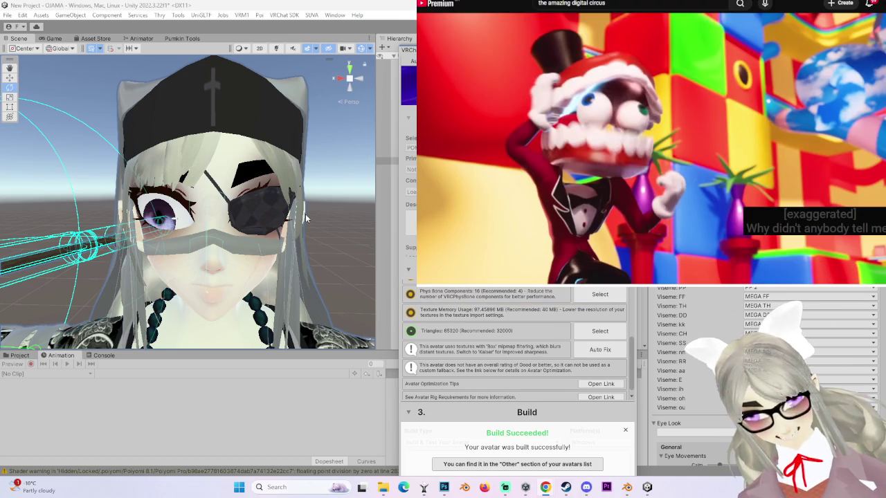
- Pause the episode, jump to 22:53, and toggle fullscreen on and off
mouse_move(650, 120)
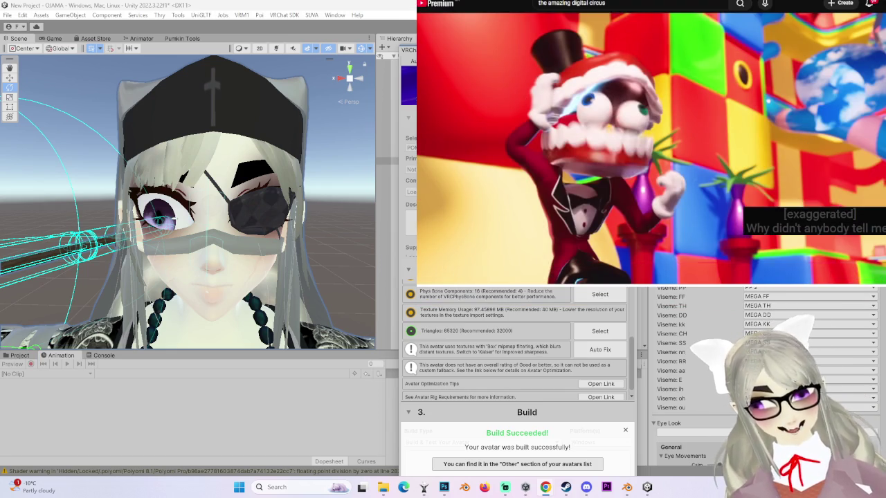
key(space)
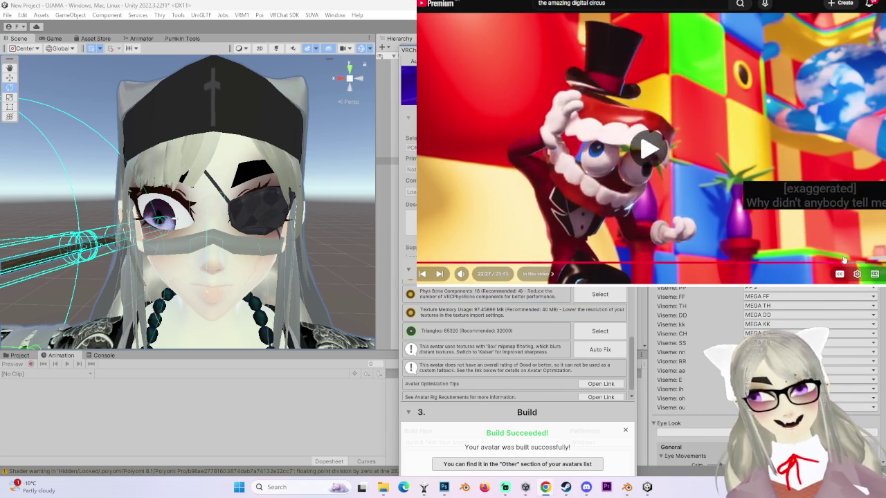
key(space)
click(847, 263)
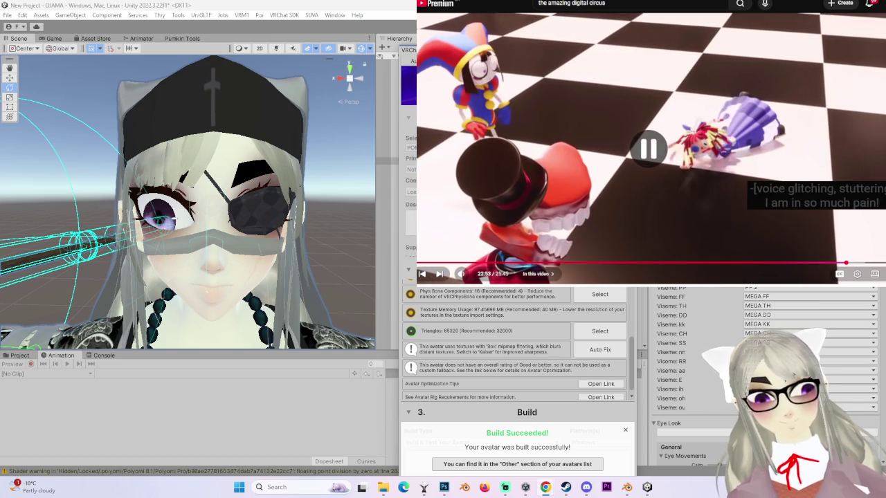
key(f)
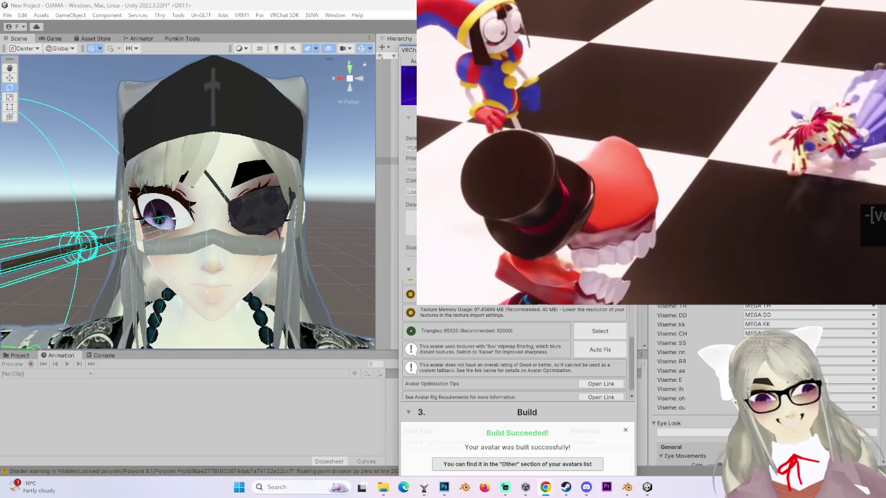
key(f)
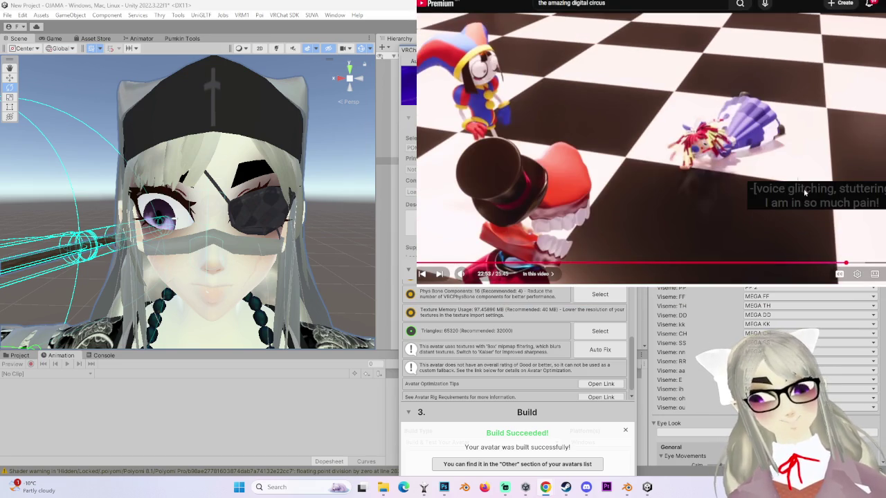
- Seek to 23:28, back to 23:23, pause at 23:30, resume, then jump near the end
click(856, 263)
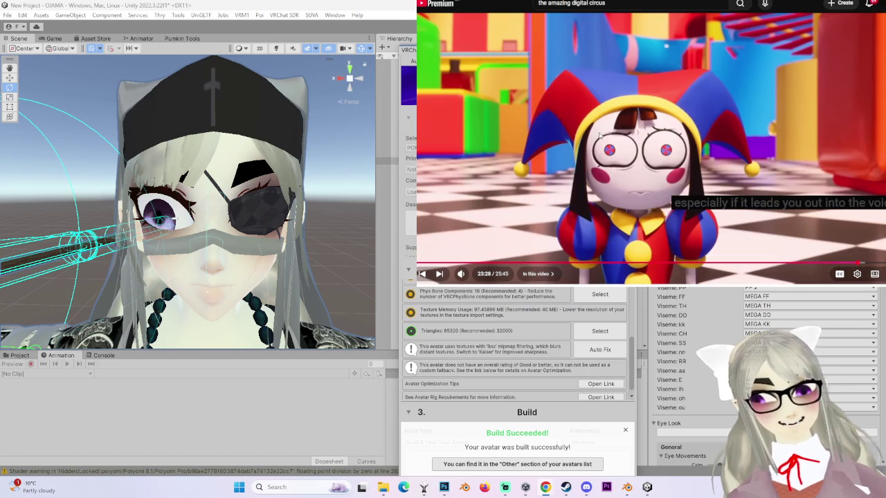
key(Left)
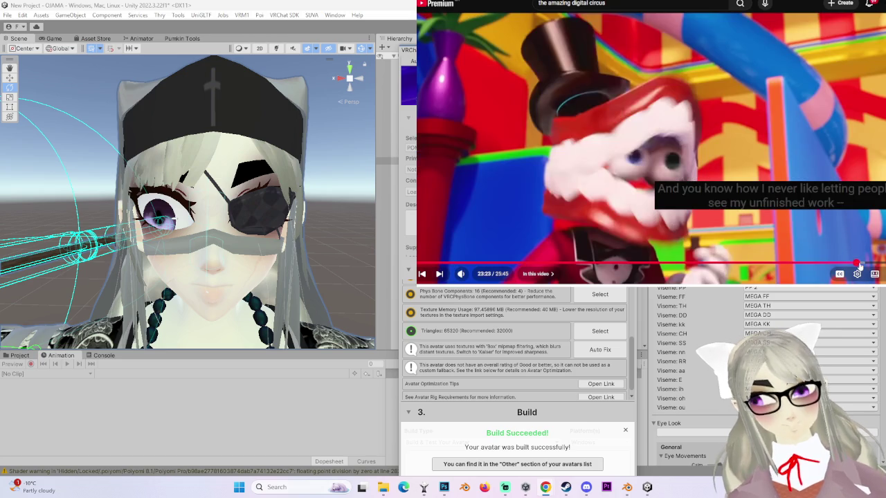
click(859, 265)
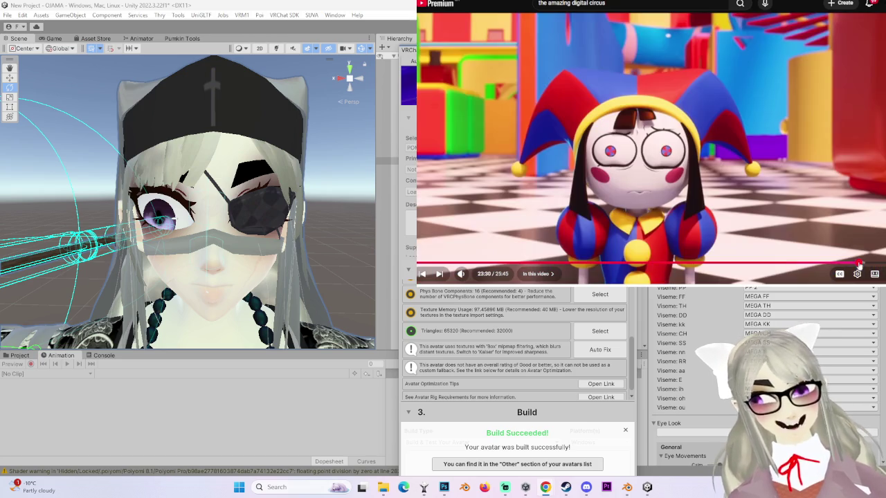
click(806, 230)
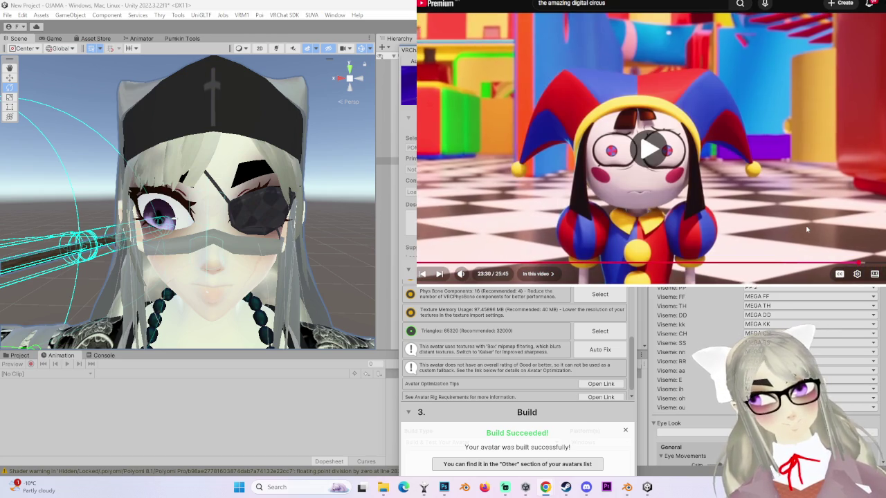
click(859, 188)
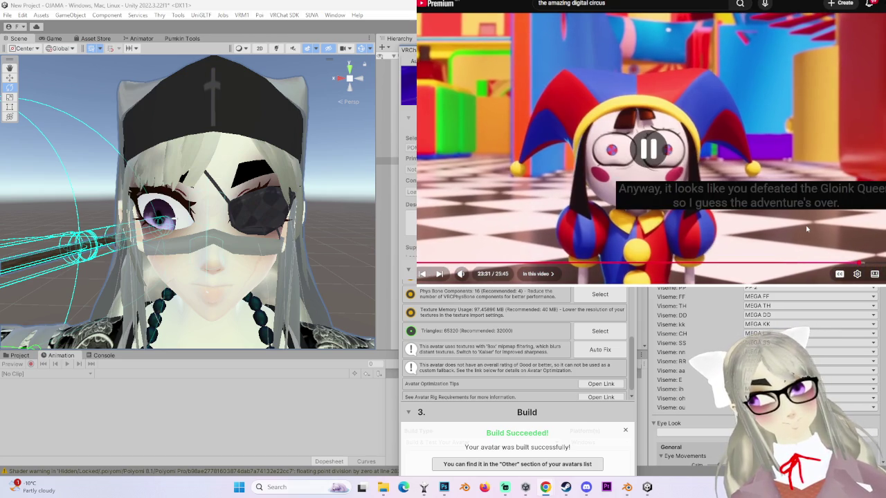
click(857, 266)
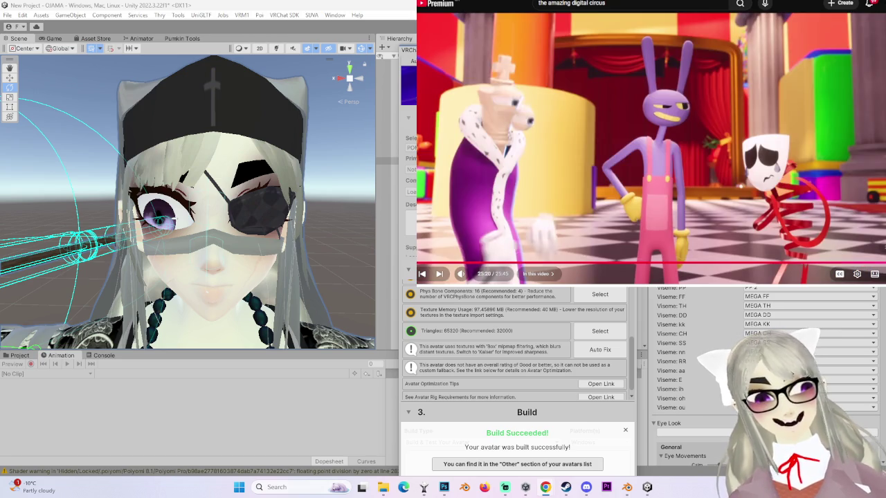
- Seek back to 22:07, forward to 22:54 and 24:22, then resume and stop playback
click(831, 263)
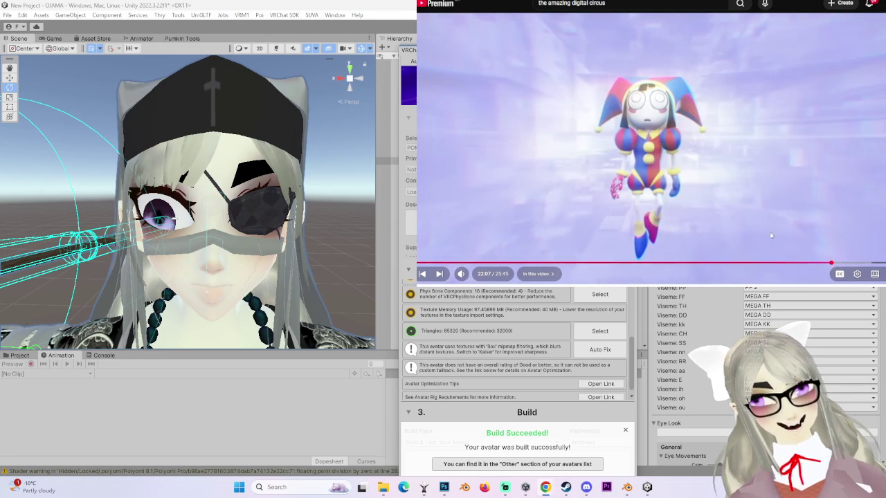
click(846, 263)
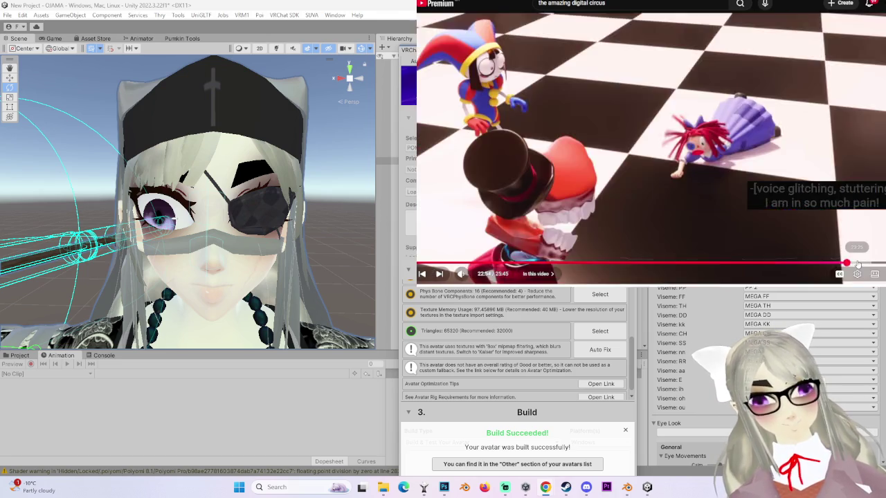
mouse_move(857, 265)
mouse_down()
mouse_move(881, 264)
mouse_move(866, 263)
mouse_up()
click(640, 140)
click(640, 140)
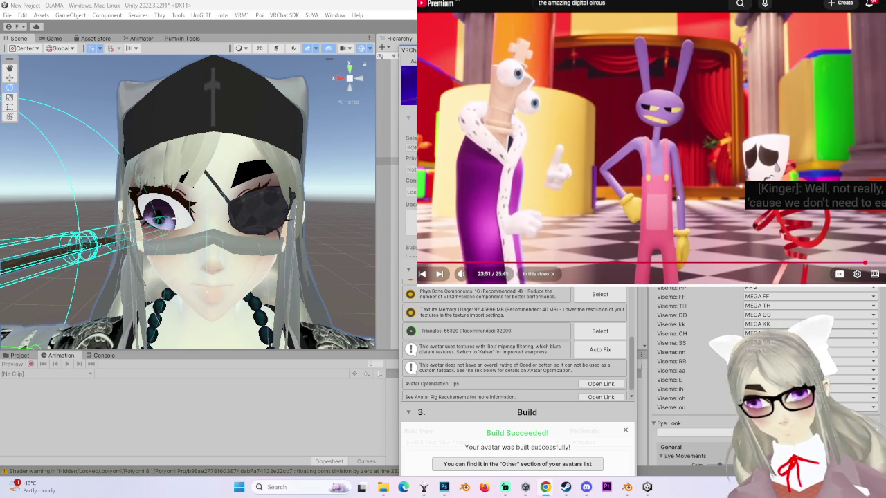
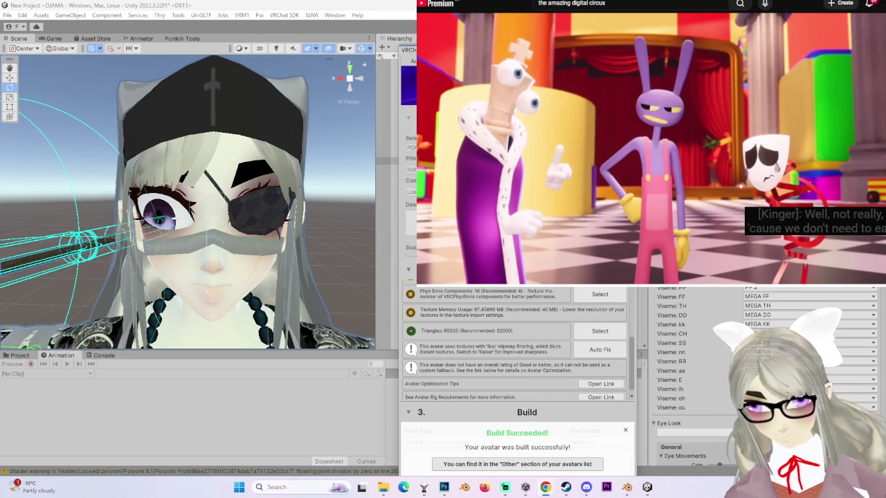
- Scrub the pilot's timeline between about 14:08 and 23:13, previewing scenes toward the ending
mouse_move(859, 262)
mouse_down()
mouse_move(756, 267)
mouse_move(850, 262)
mouse_move(807, 263)
mouse_move(820, 263)
mouse_up()
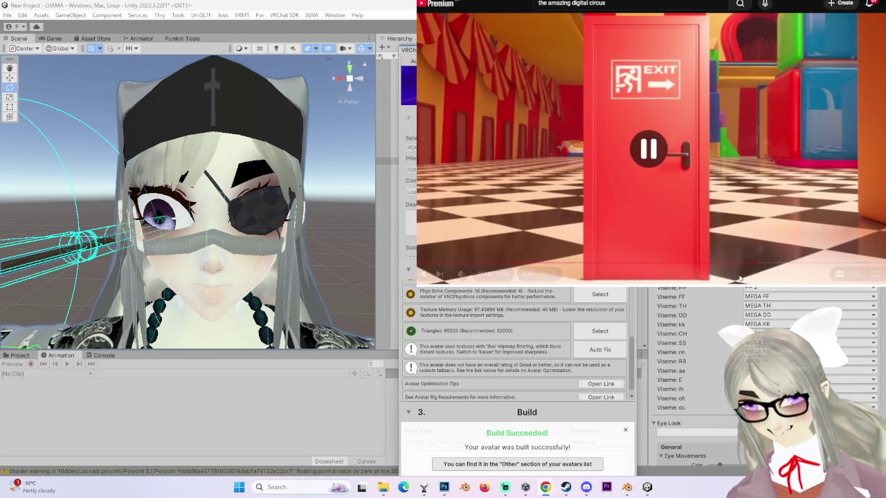
click(726, 264)
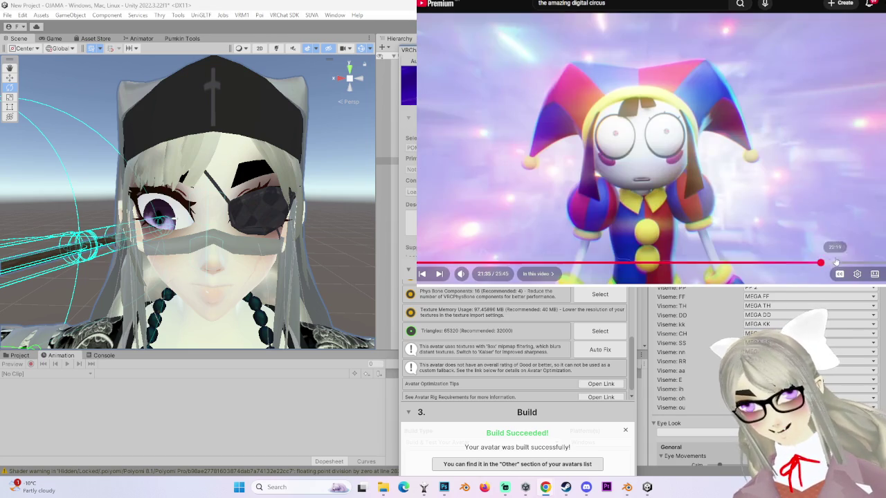
click(827, 263)
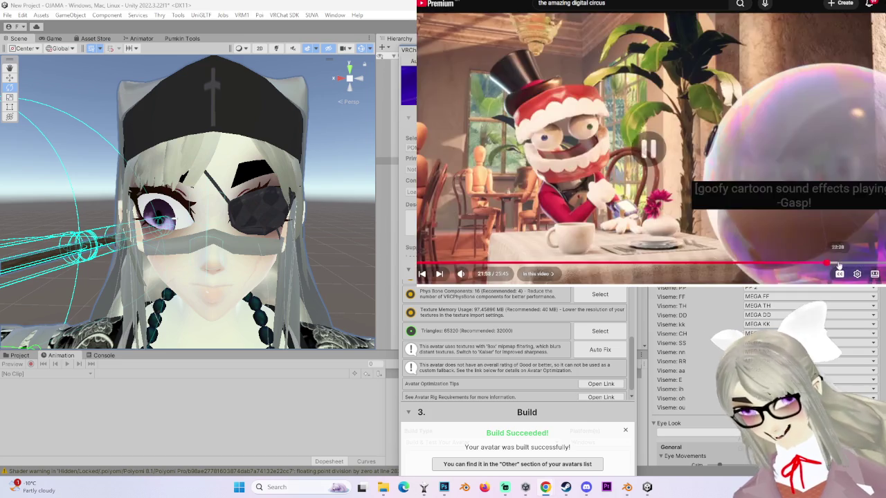
click(853, 265)
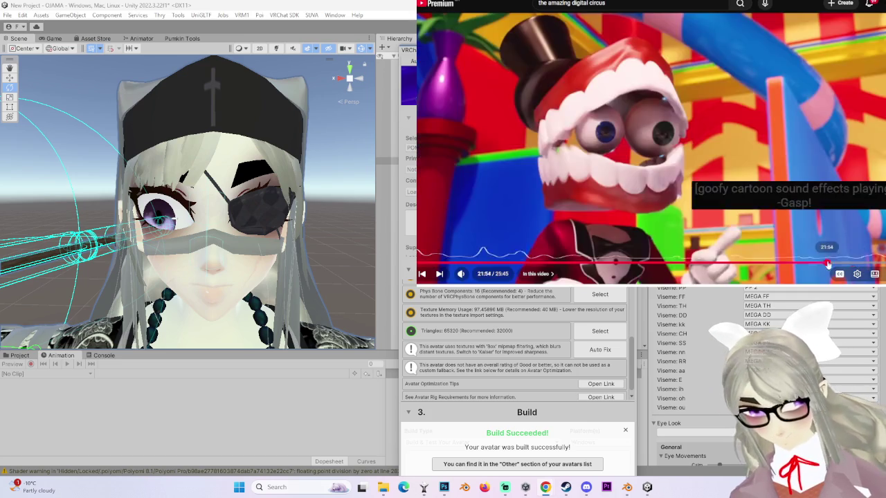
mouse_move(828, 265)
mouse_down()
mouse_move(682, 263)
mouse_move(706, 266)
mouse_up()
click(675, 264)
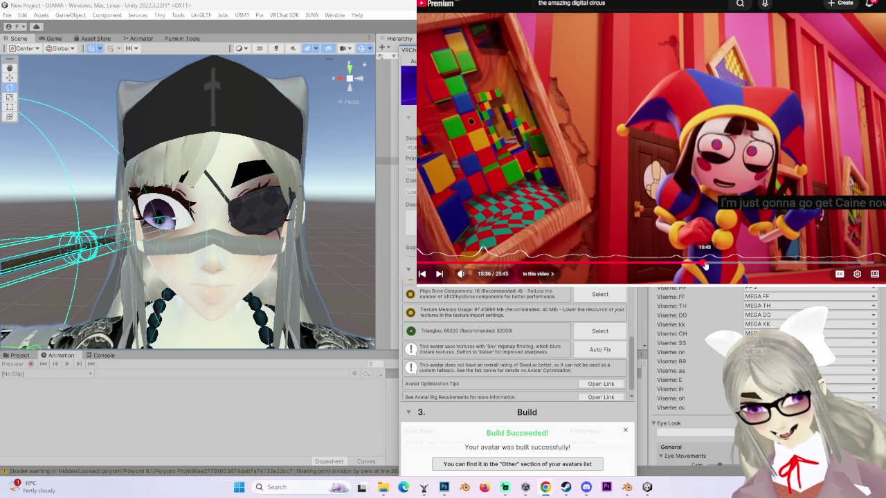
mouse_move(705, 265)
mouse_down()
mouse_move(714, 265)
mouse_move(706, 263)
mouse_up()
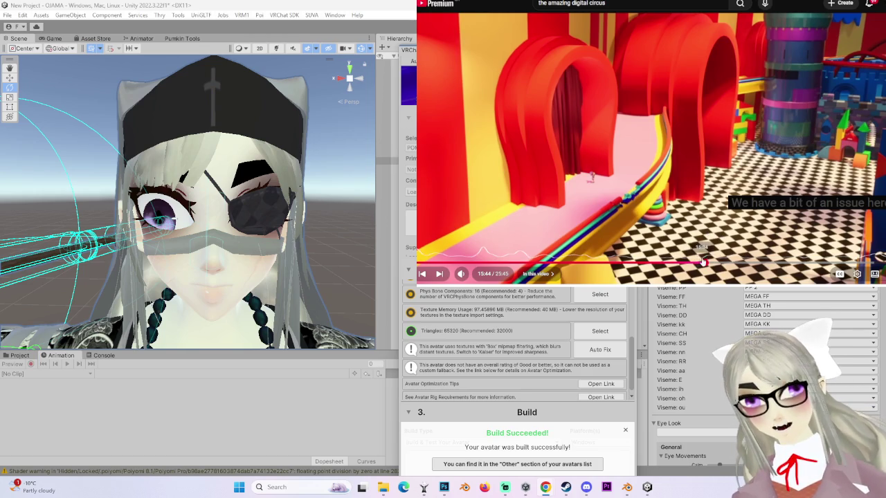
drag(708, 264, 556, 265)
drag(657, 264, 875, 266)
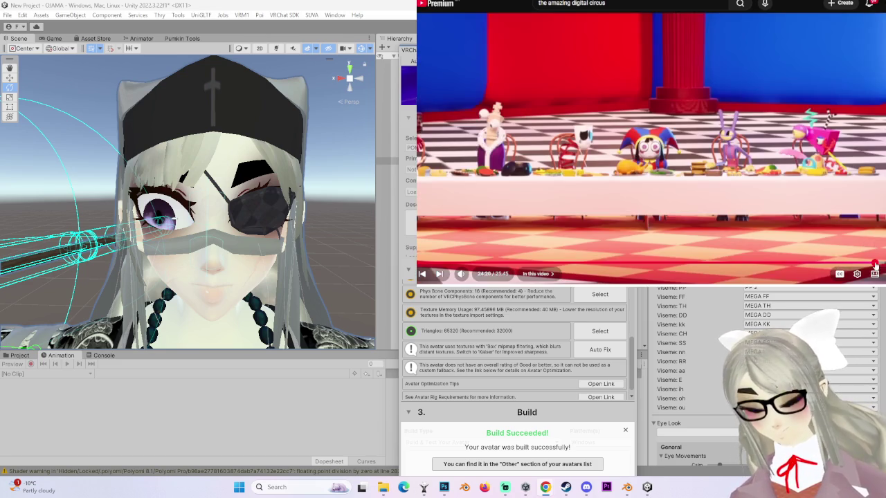
- Replay the pilot from 23:44 and pause on the plate-of-food scene at 24:11
click(863, 264)
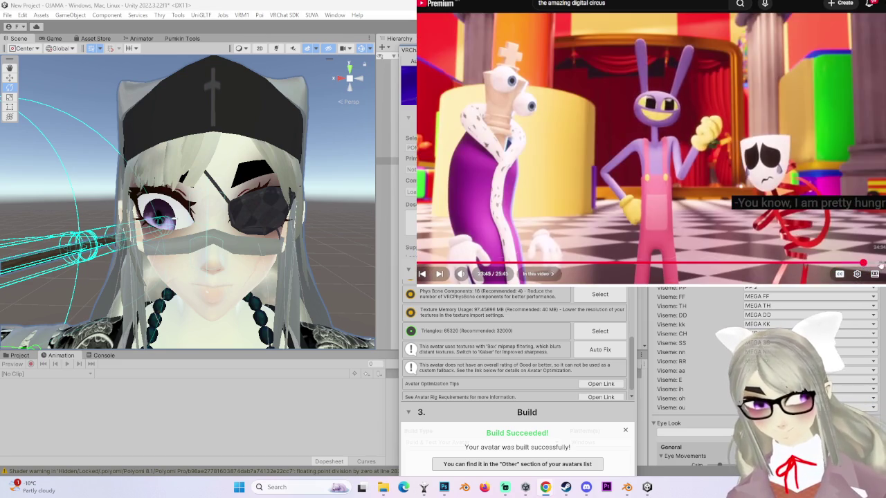
click(871, 264)
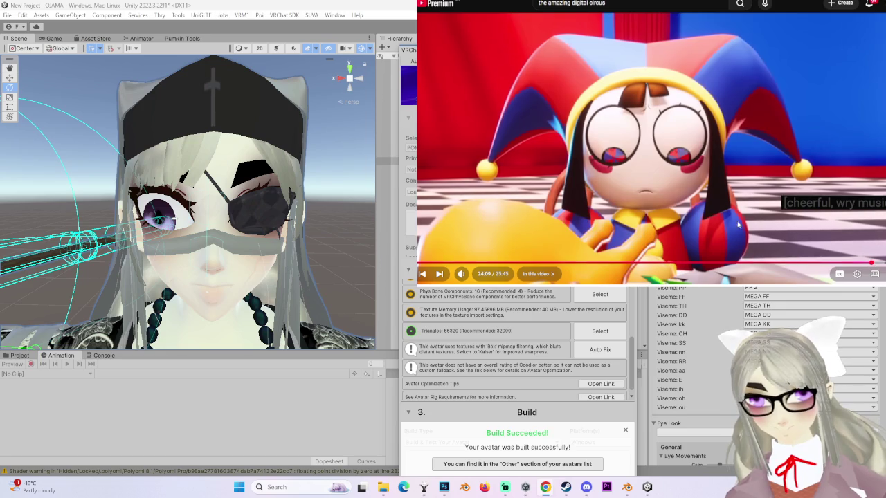
click(714, 225)
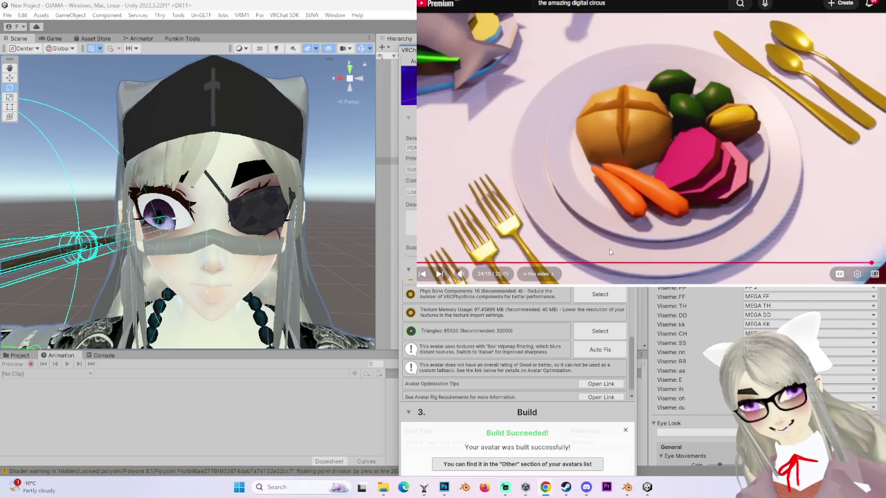
key(Left)
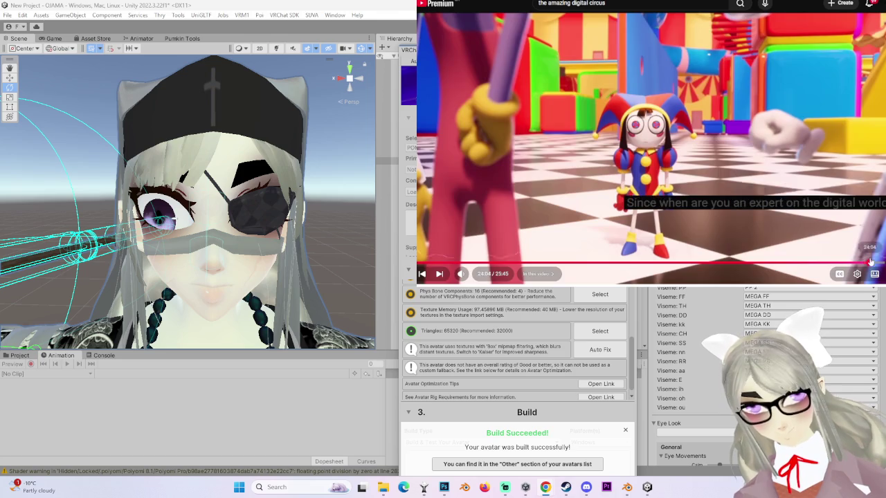
key(k)
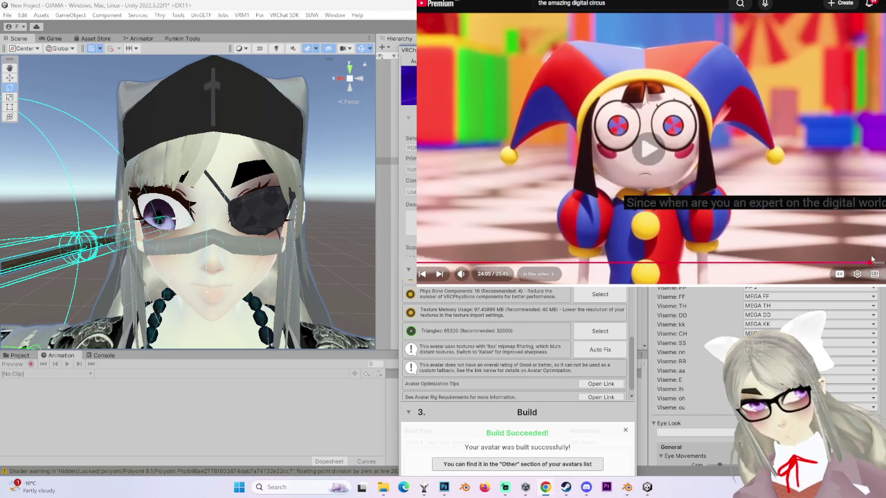
click(875, 261)
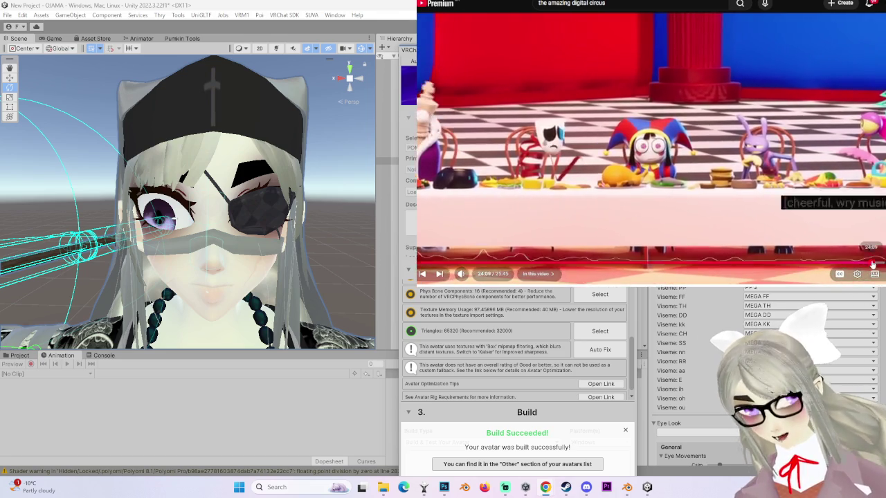
click(868, 263)
click(767, 222)
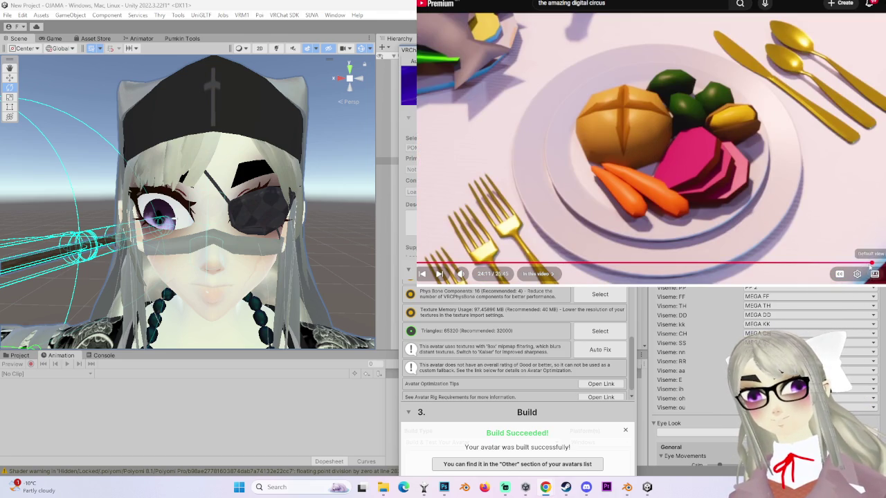
- Rewatch 23:44 to 24:13, pause on the 24:13 close-up, then step back to 24:08
click(864, 264)
click(873, 263)
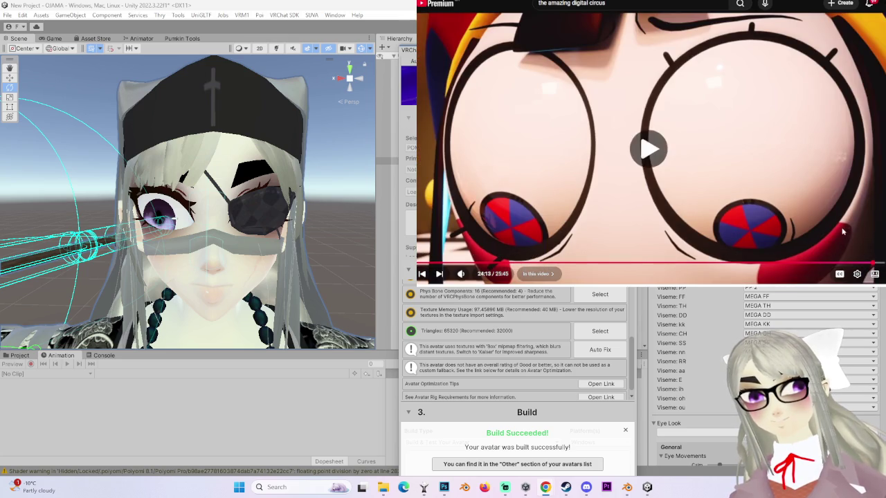
click(843, 232)
click(835, 231)
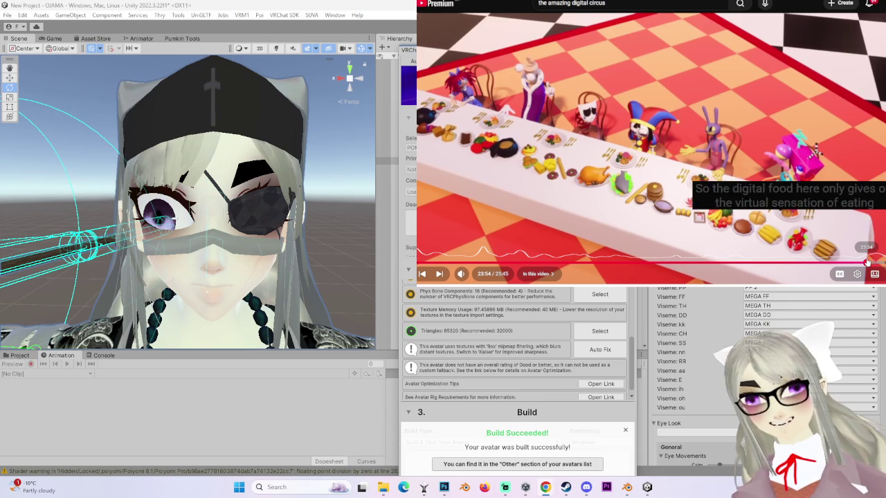
click(869, 262)
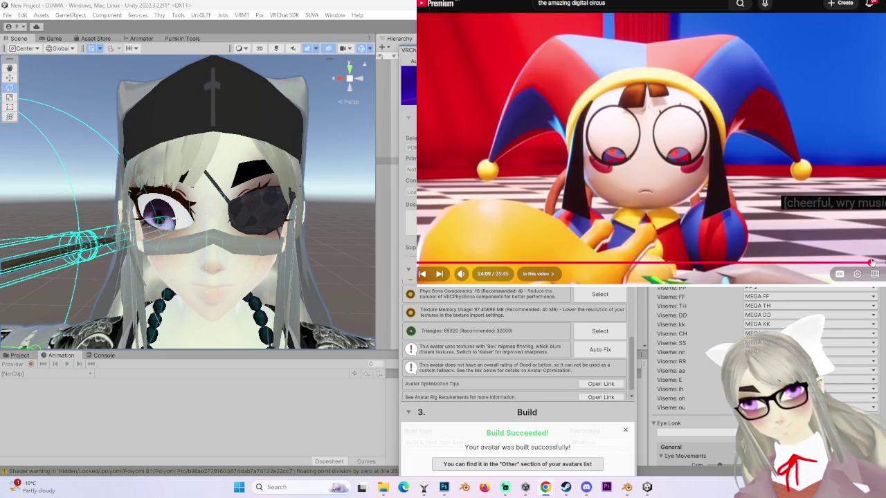
click(720, 199)
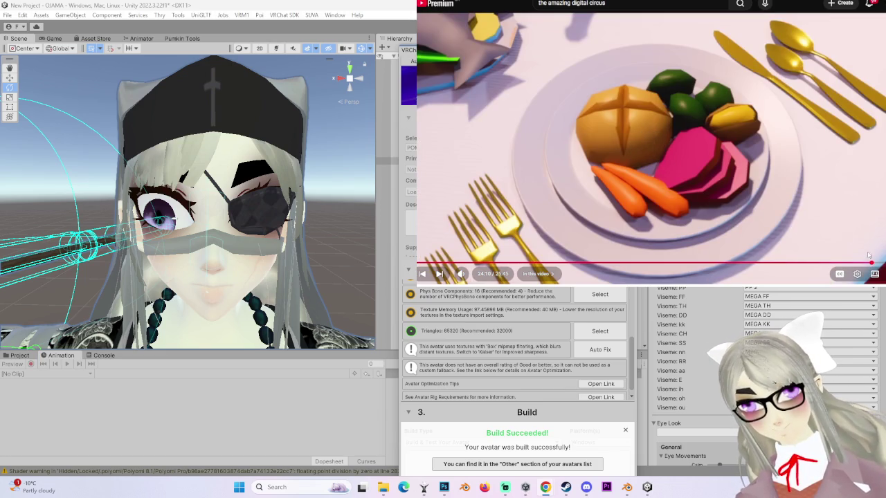
click(870, 263)
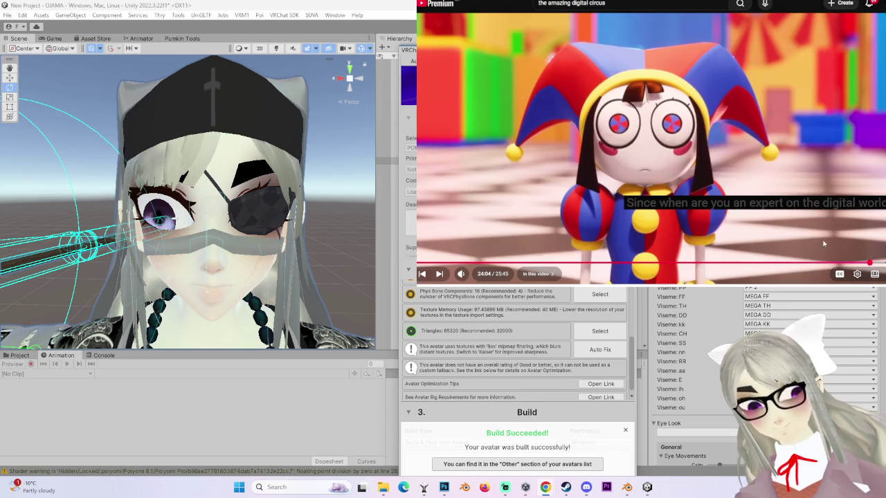
click(823, 242)
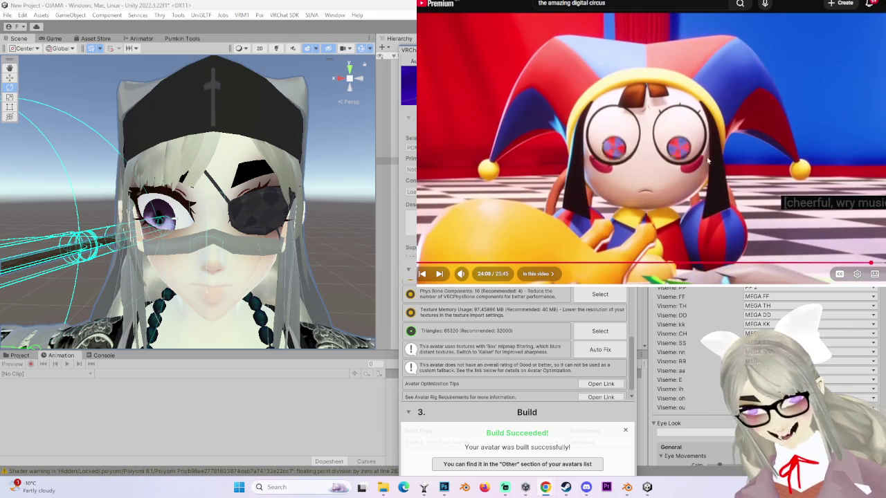
click(704, 183)
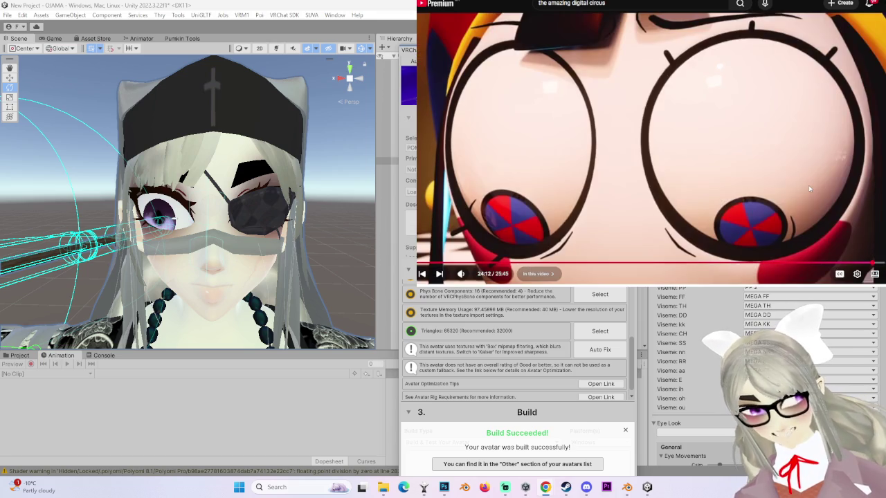
click(809, 188)
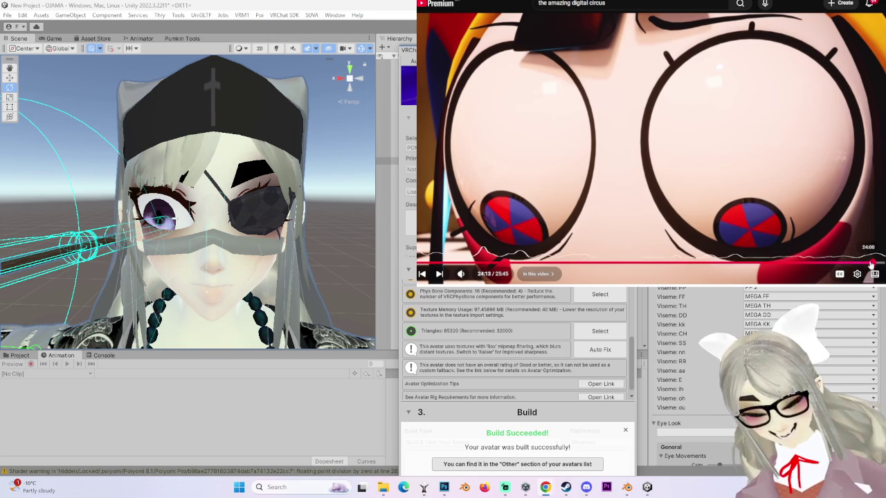
key(Left)
- Pick the Ep 2 entry below the Pilot in The Amazing Digital Circus playlist
click(814, 265)
scroll(806, 239, down, 2)
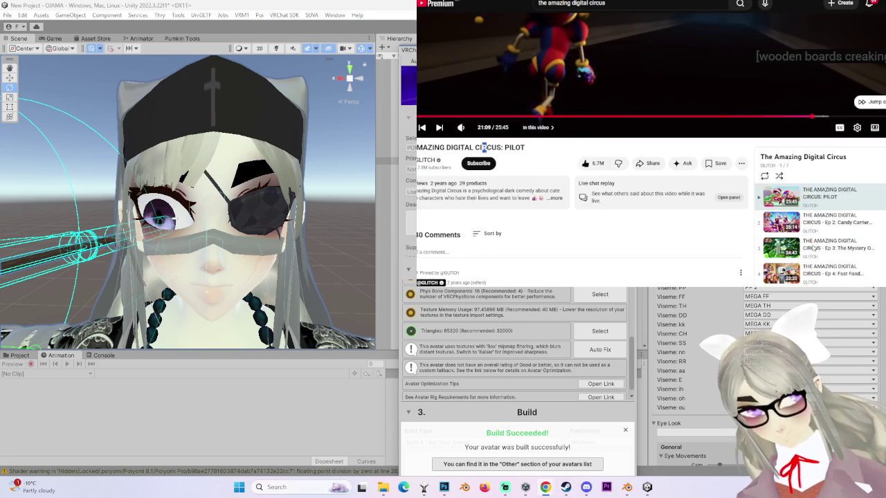
scroll(806, 239, up, 2)
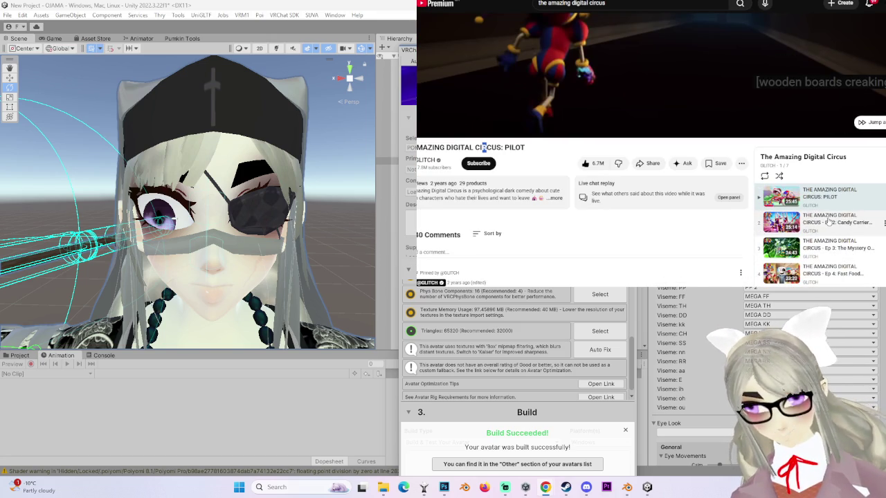
click(856, 223)
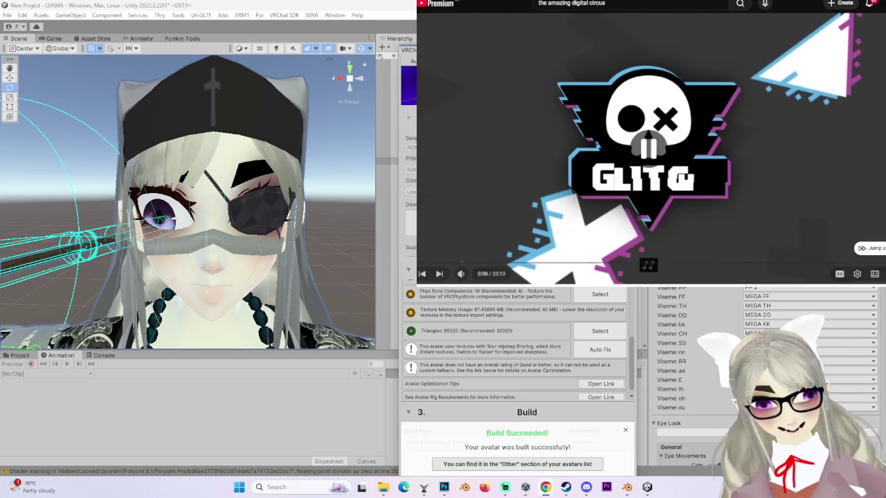
click(423, 273)
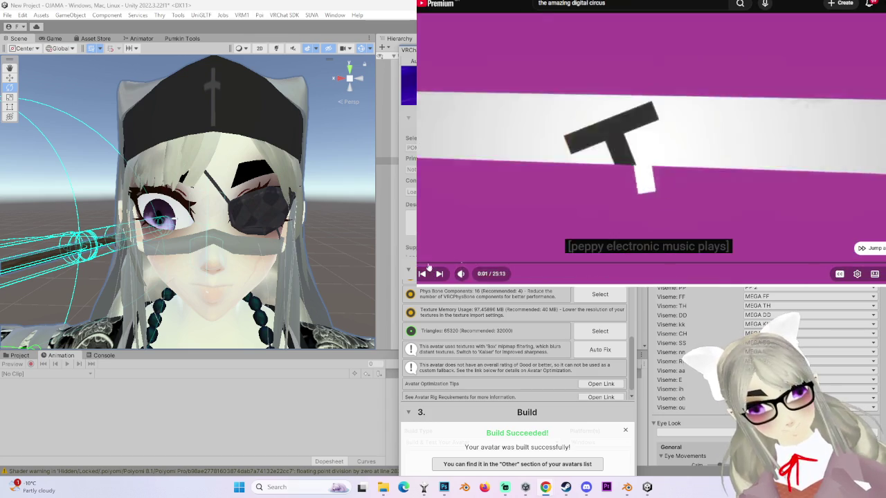
- Toggle episode 2's playback, view it full-window, exit with Esc, and resume from 0:05
click(585, 146)
click(603, 142)
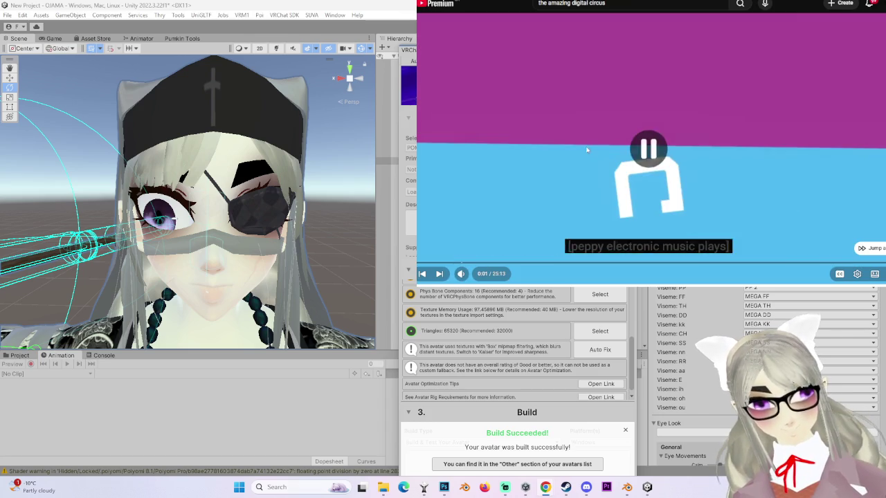
click(603, 141)
double_click(603, 141)
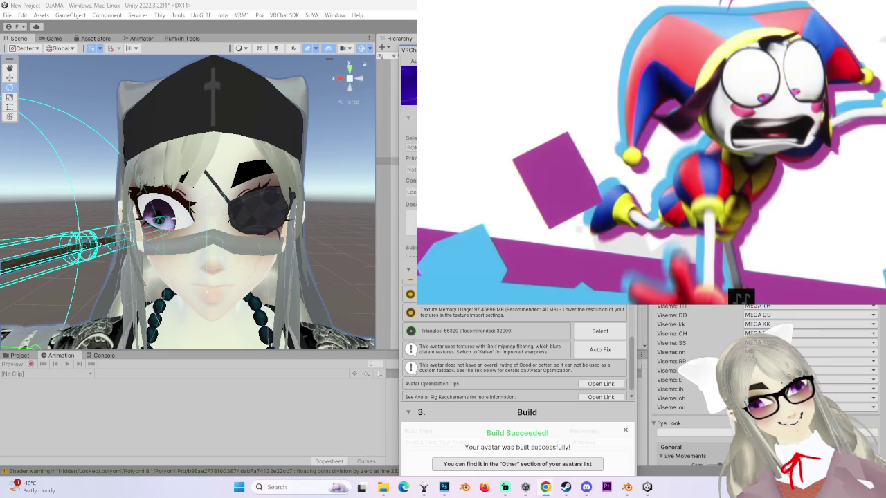
key(Escape)
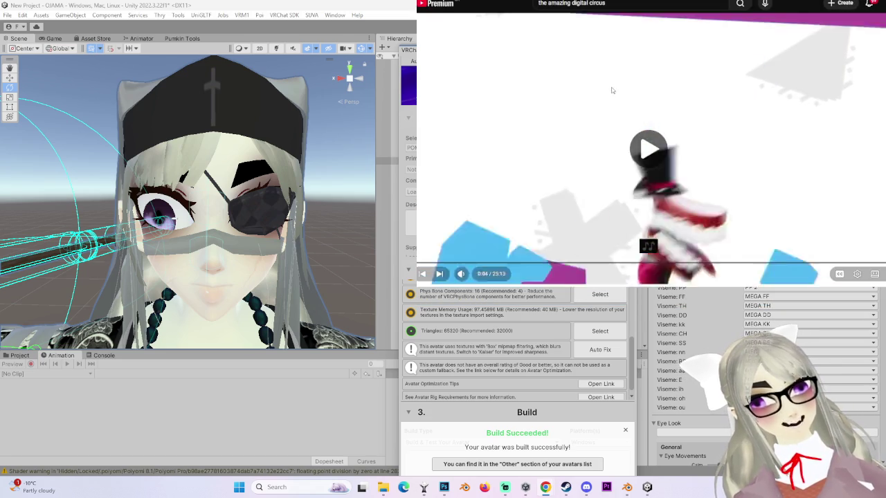
click(612, 89)
click(612, 89)
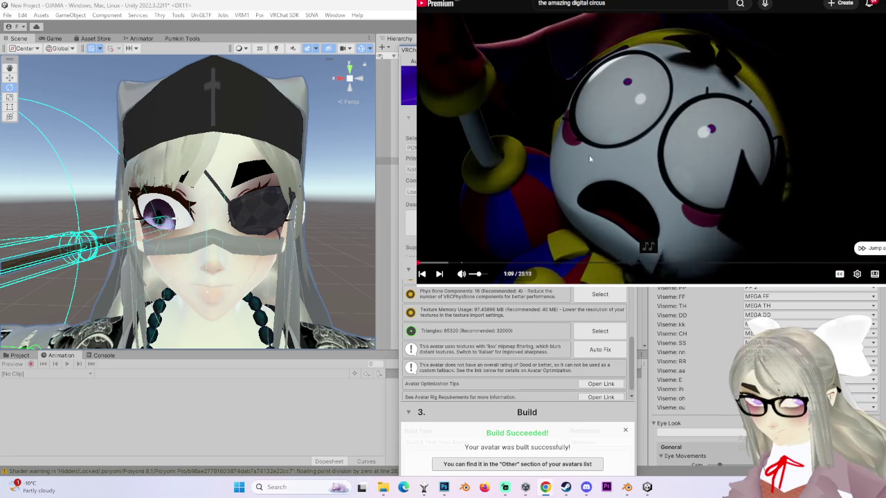
- Nudge the volume slider beside the speaker icon slightly left
click(474, 275)
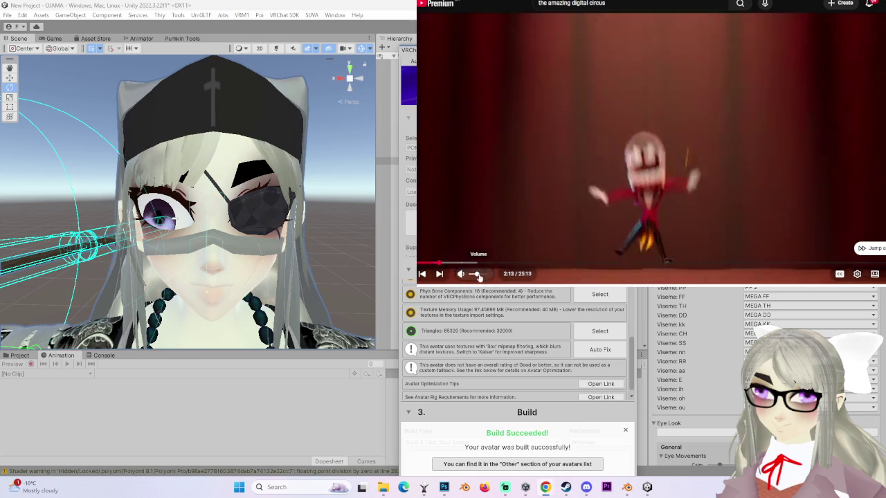
drag(475, 275, 472, 275)
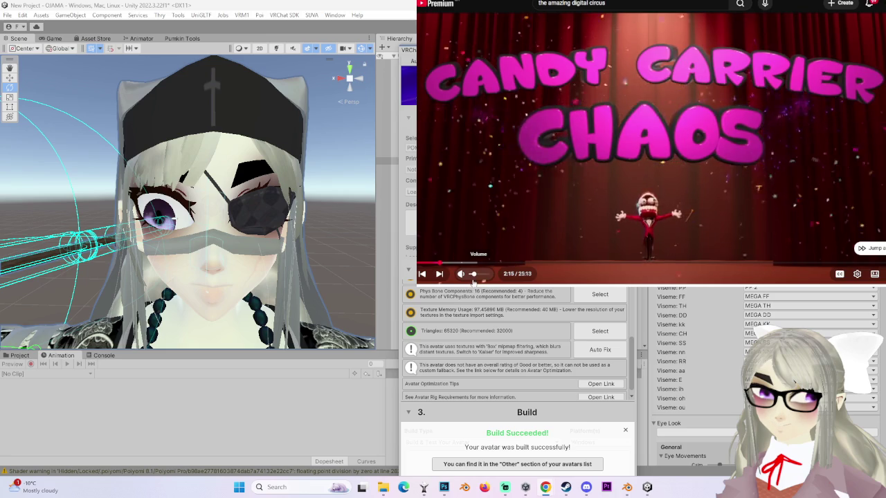